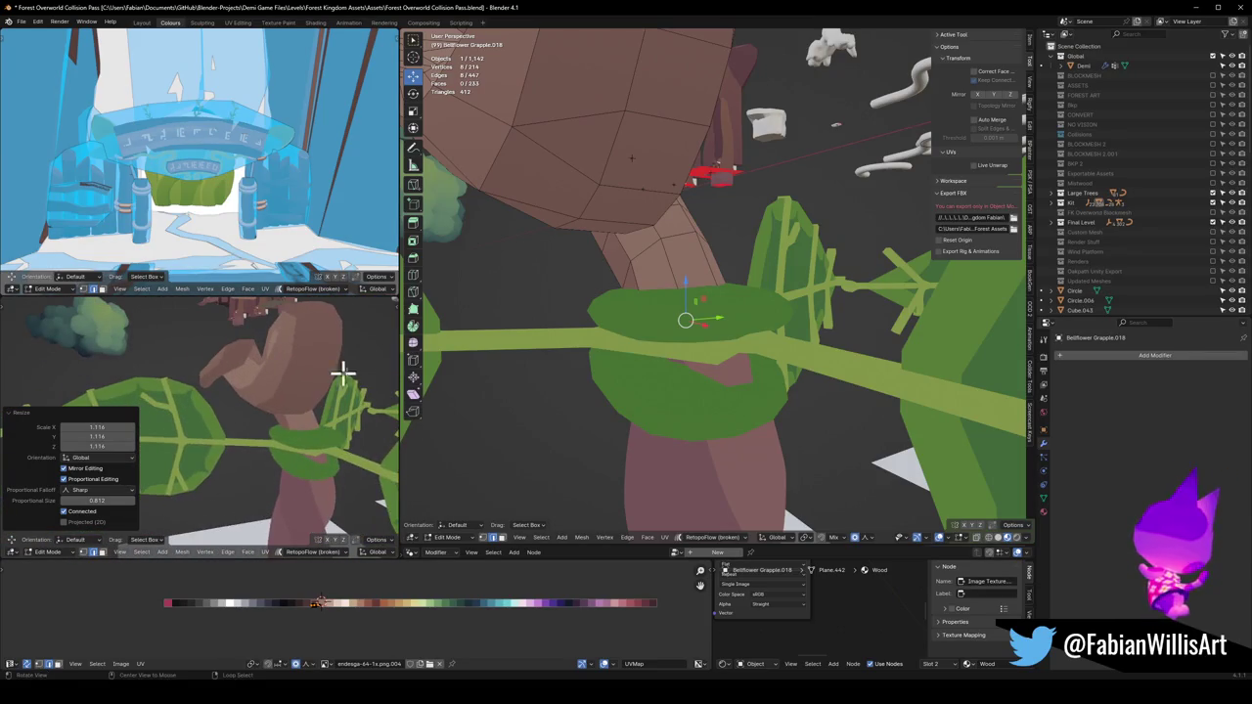
Fill the open end of the bud and move the new cap along Y with proportional editing
mouse_move(666, 253)
mouse_down()
mouse_move(694, 326)
mouse_move(679, 330)
mouse_move(679, 311)
mouse_move(711, 335)
mouse_move(738, 313)
mouse_move(610, 383)
mouse_move(677, 359)
mouse_move(741, 355)
mouse_move(766, 375)
mouse_move(772, 414)
mouse_up()
key(f)
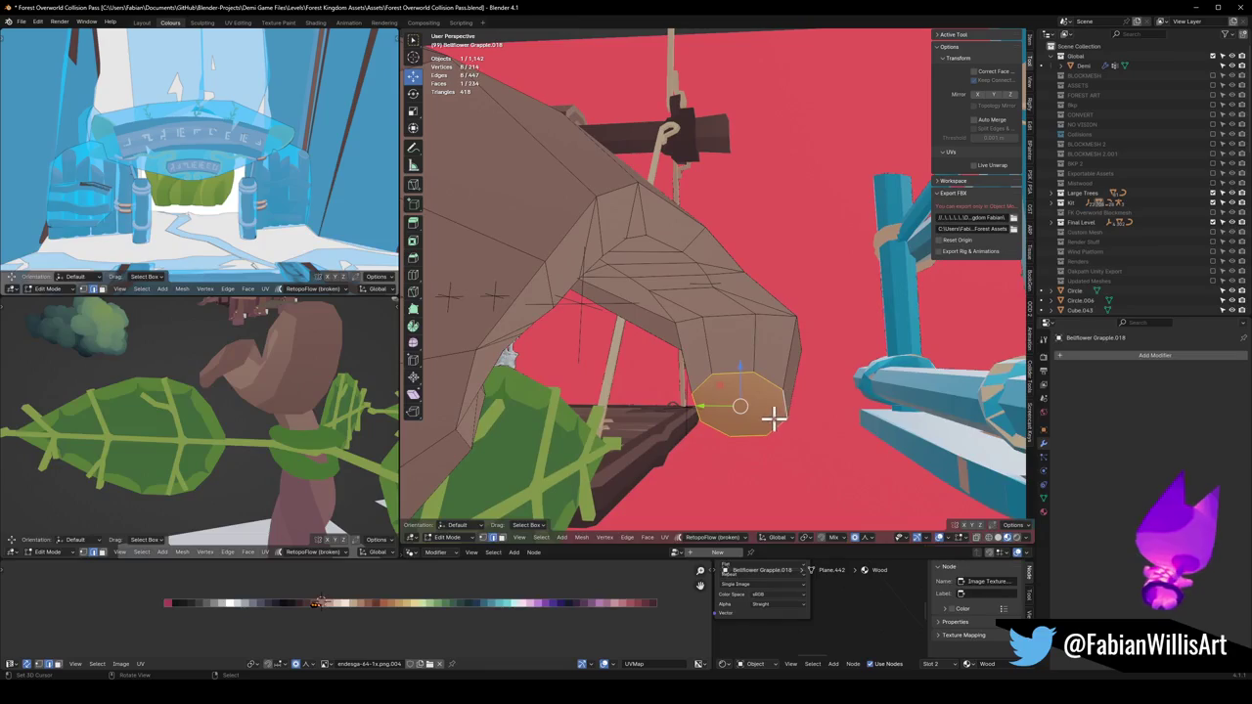
key(g)
key(y)
scroll(798, 411, down, 5)
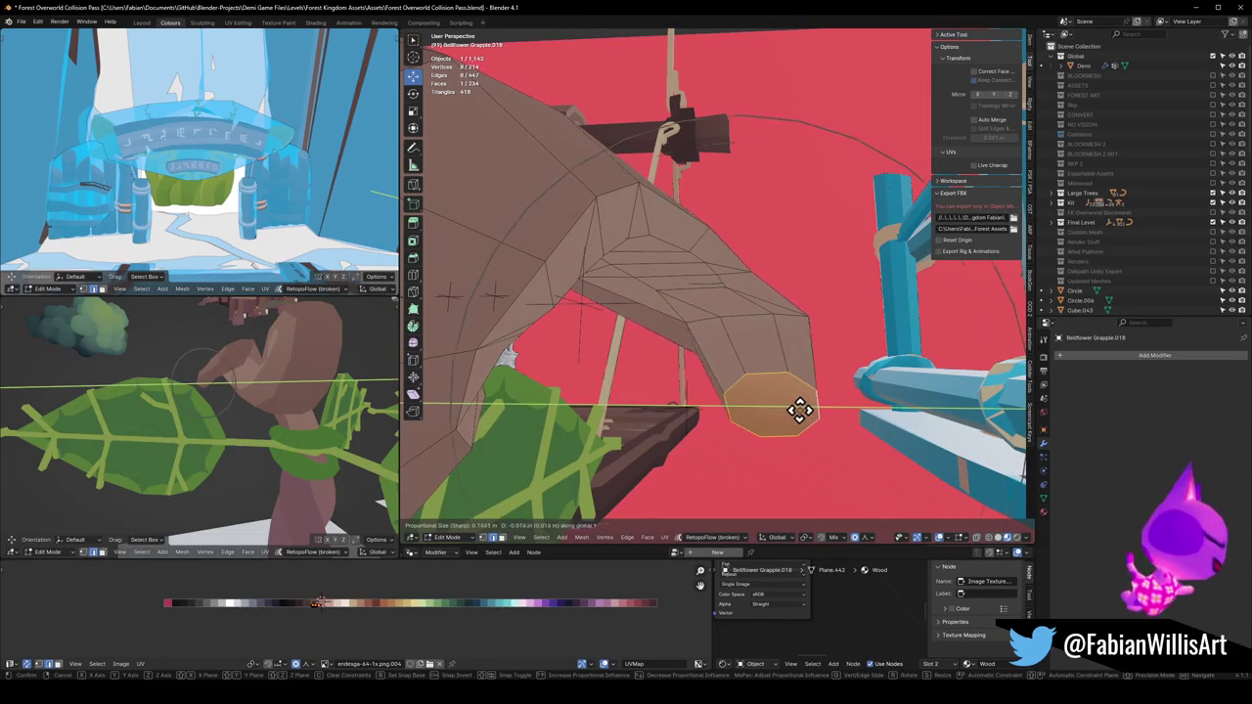
click(799, 408)
Refine the bud shape with a few more proportional moves and a vertex nudge
mouse_move(796, 363)
mouse_down()
mouse_move(747, 358)
mouse_move(719, 383)
mouse_move(620, 329)
mouse_move(783, 378)
mouse_move(658, 360)
mouse_move(551, 388)
mouse_move(735, 349)
mouse_up()
key(g)
scroll(735, 349, down, 3)
click(741, 346)
key(g)
click(778, 411)
mouse_move(345, 391)
mouse_down()
mouse_move(193, 387)
mouse_move(245, 385)
mouse_up()
key(g)
click(730, 390)
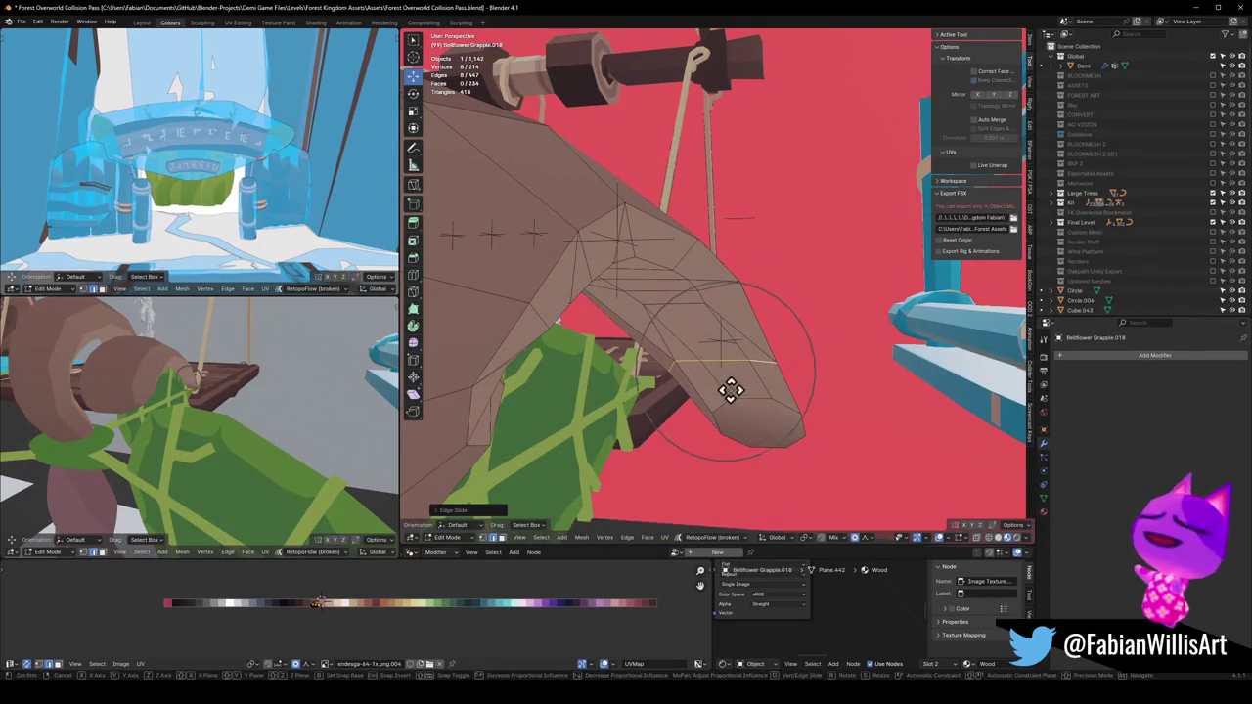
Select the edge loop at the bud tip and slide it along the bud
click(732, 368)
alt+click(716, 287)
key(KP_Decimal)
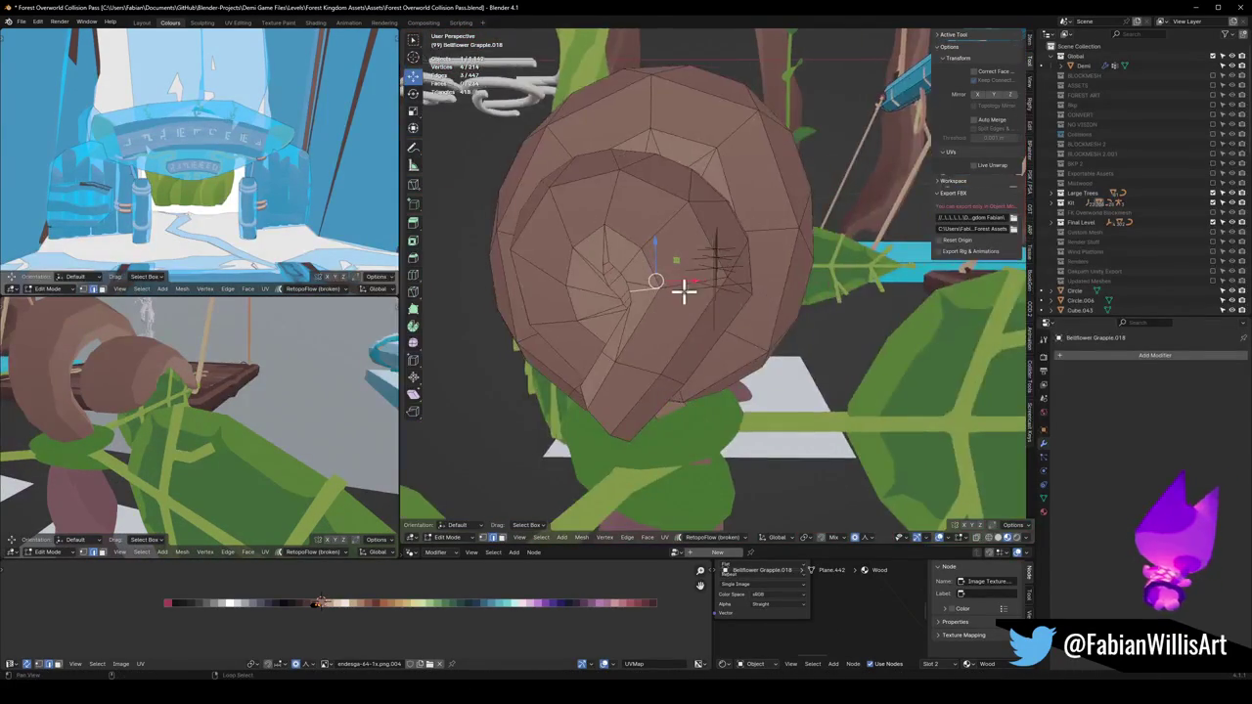
mouse_move(702, 283)
mouse_down()
mouse_move(750, 322)
mouse_move(640, 302)
mouse_move(672, 291)
mouse_up()
key(g)
key(g)
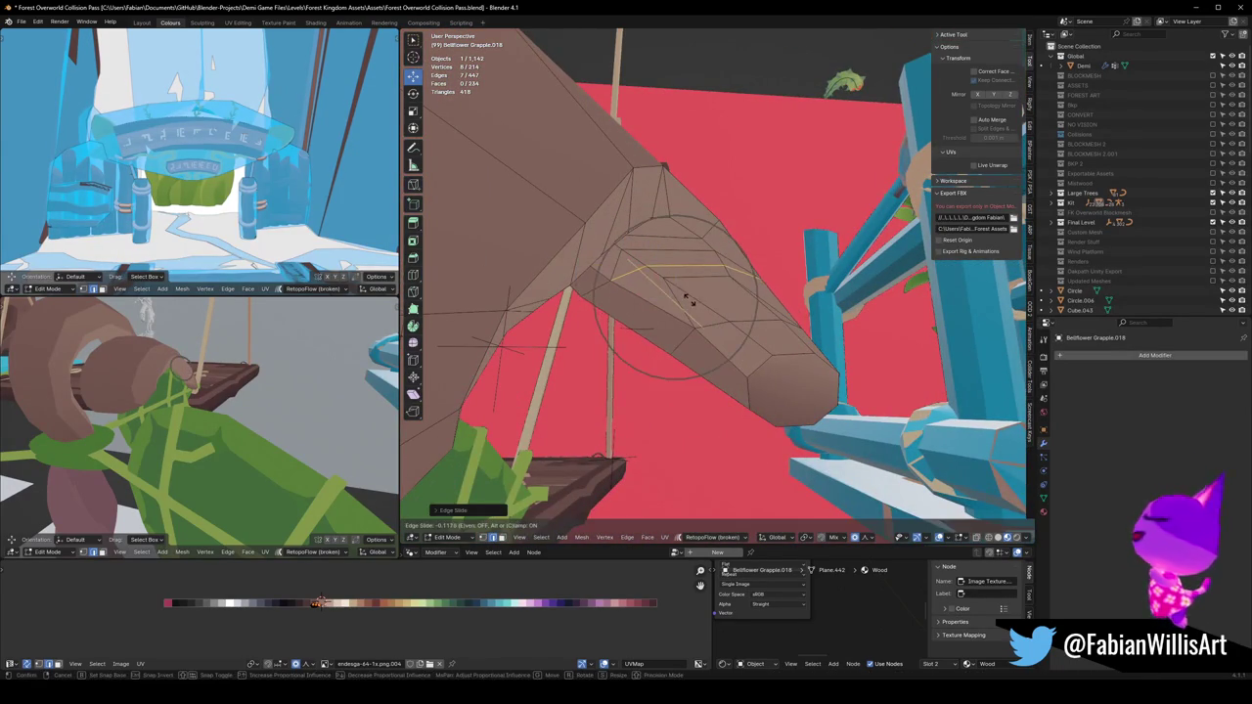
click(700, 301)
scroll(234, 394, down, 5)
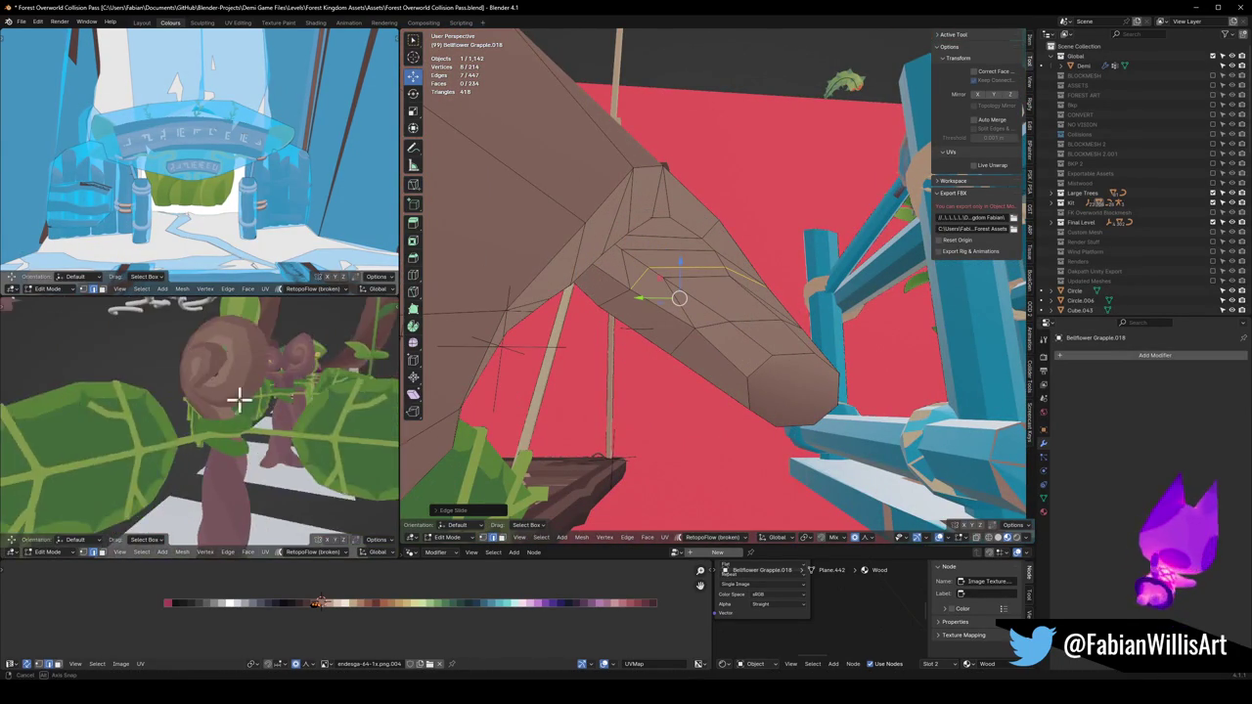
Leave Edit Mode and save Forest Overworld Collision Pass.blend
mouse_move(217, 404)
mouse_down()
mouse_move(209, 414)
mouse_move(246, 380)
mouse_move(218, 414)
mouse_move(238, 414)
mouse_move(163, 414)
mouse_move(184, 408)
mouse_up()
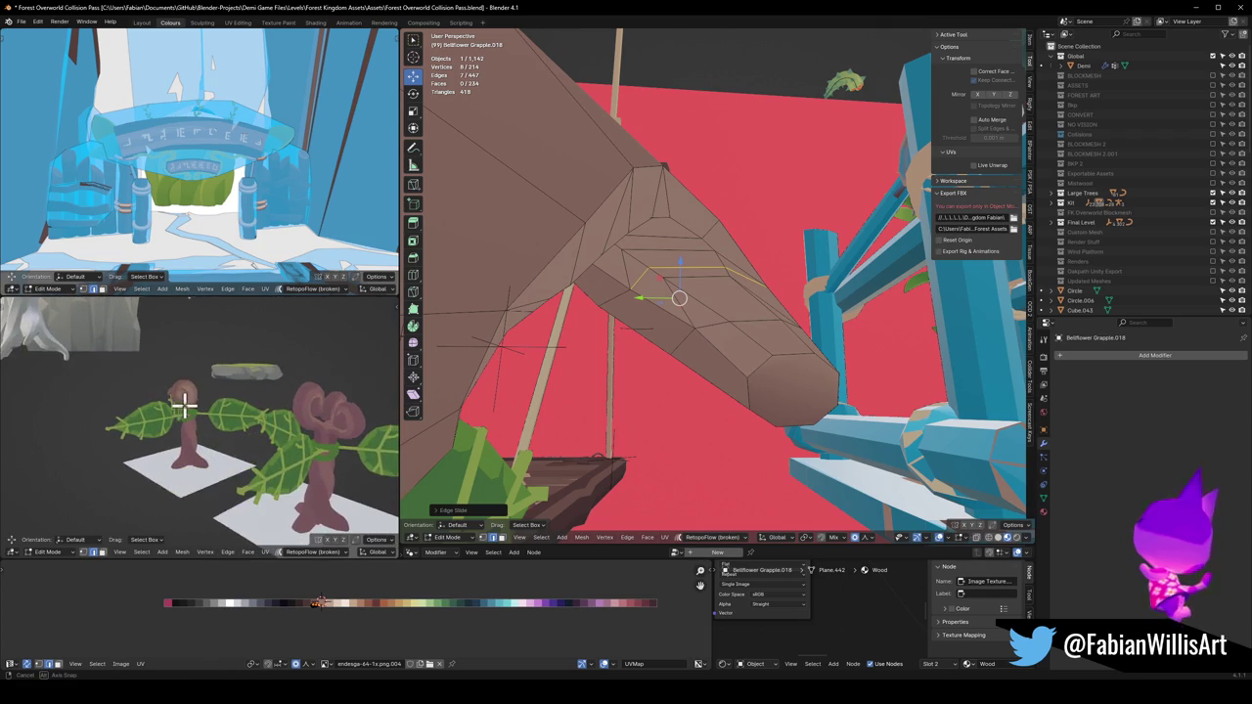
key(KP_Decimal)
scroll(676, 357, down, 5)
key(ctrl+s)
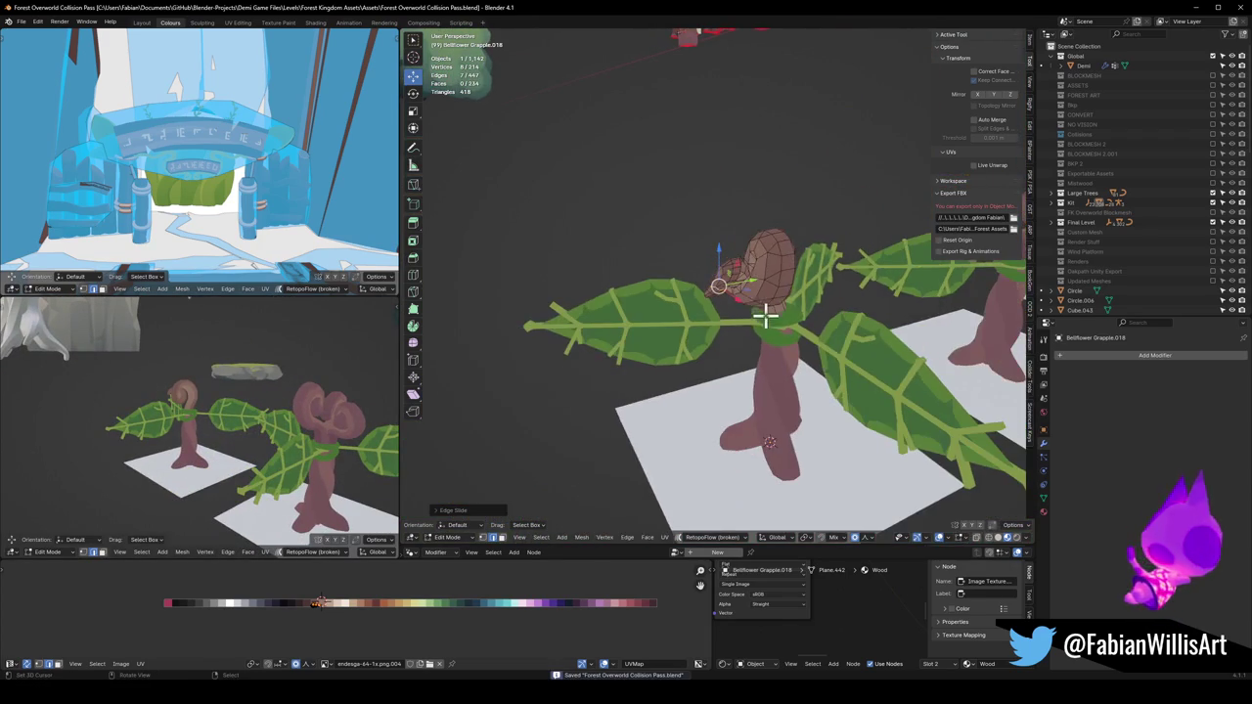
key(Tab)
Link the flower head's materials onto the stem with Ctrl+L
mouse_move(250, 420)
mouse_down()
mouse_move(209, 425)
mouse_move(234, 420)
mouse_up()
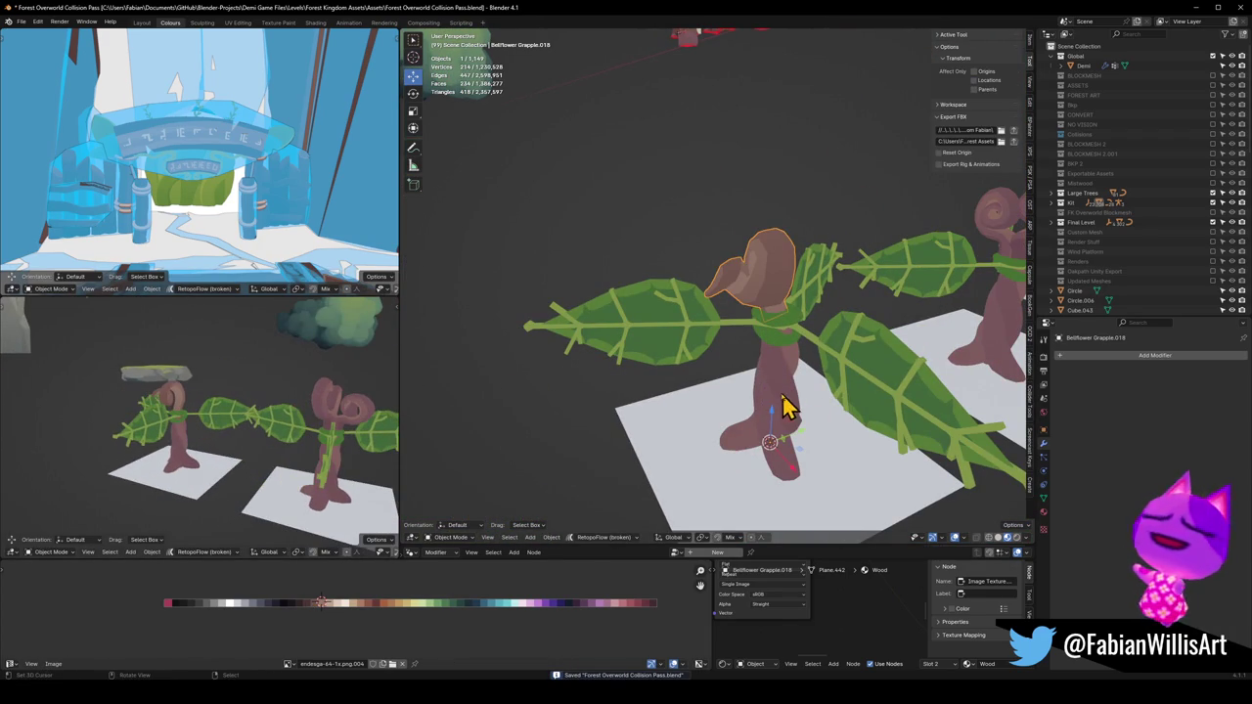
click(778, 401)
shift+click(783, 294)
key(ctrl+l)
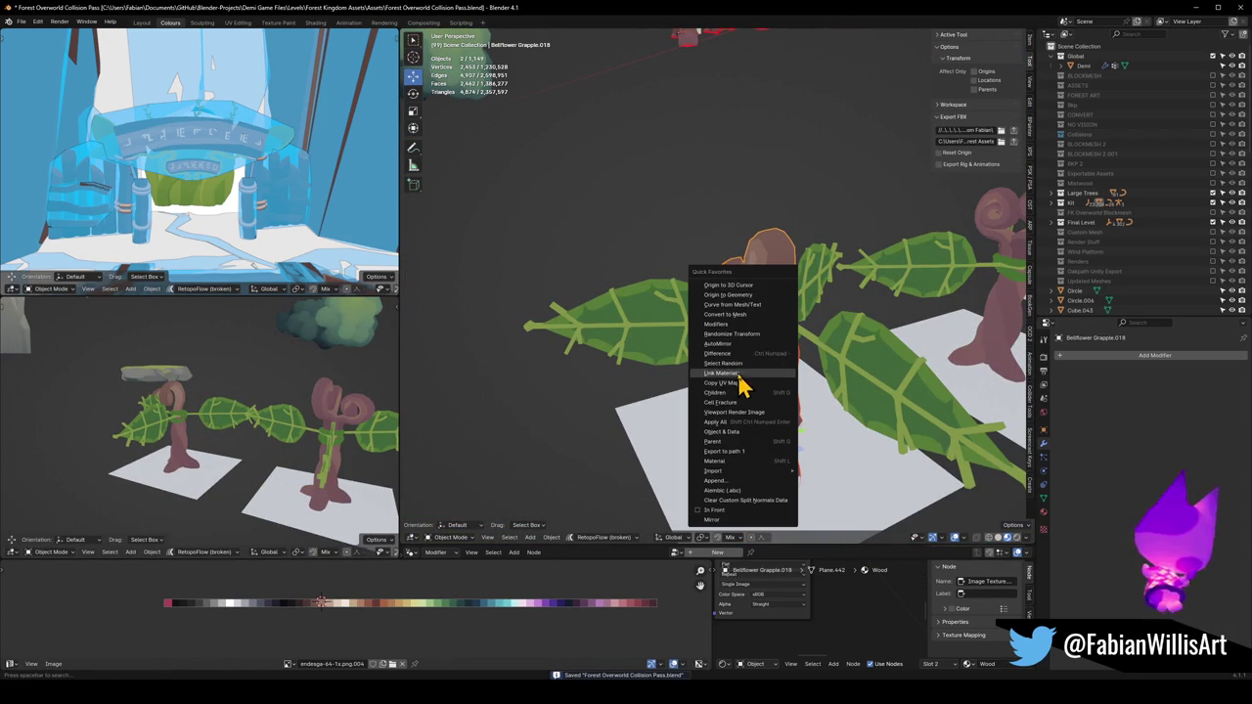
click(783, 389)
Remove the Nature Toon slot from the stem so only Wood remains
key(alt+a)
click(778, 396)
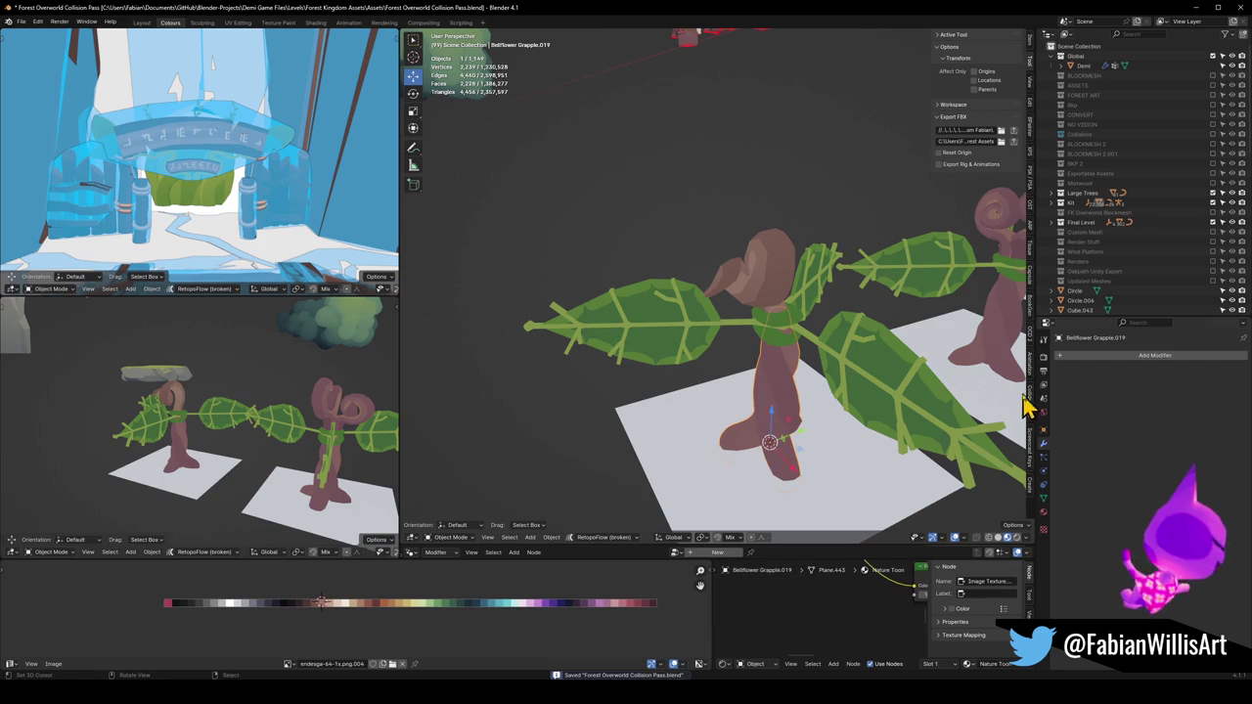
click(1043, 527)
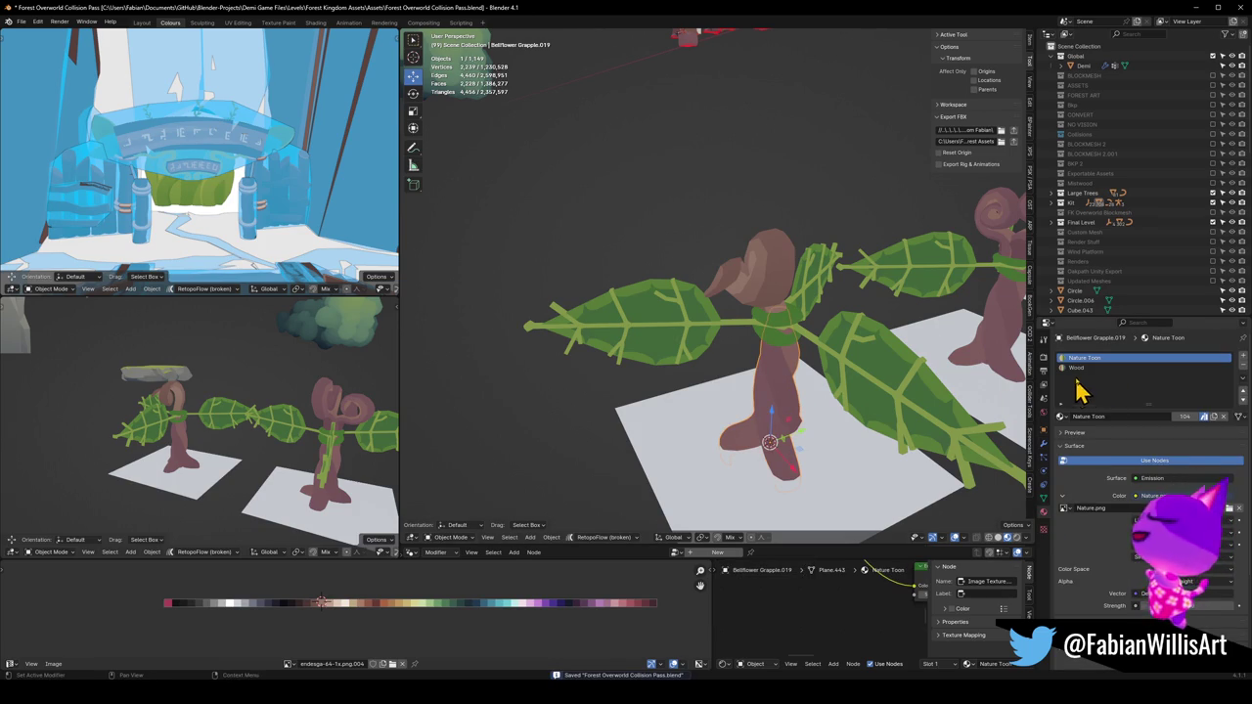
key(KP_Decimal)
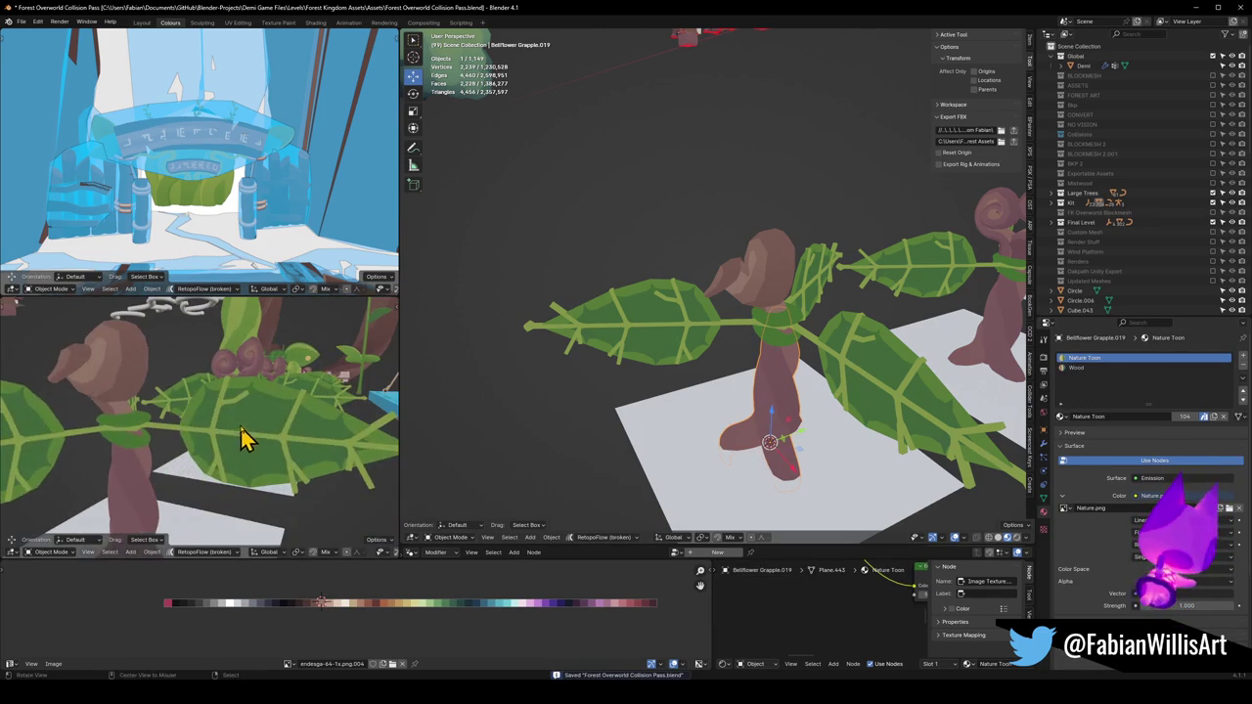
click(1096, 367)
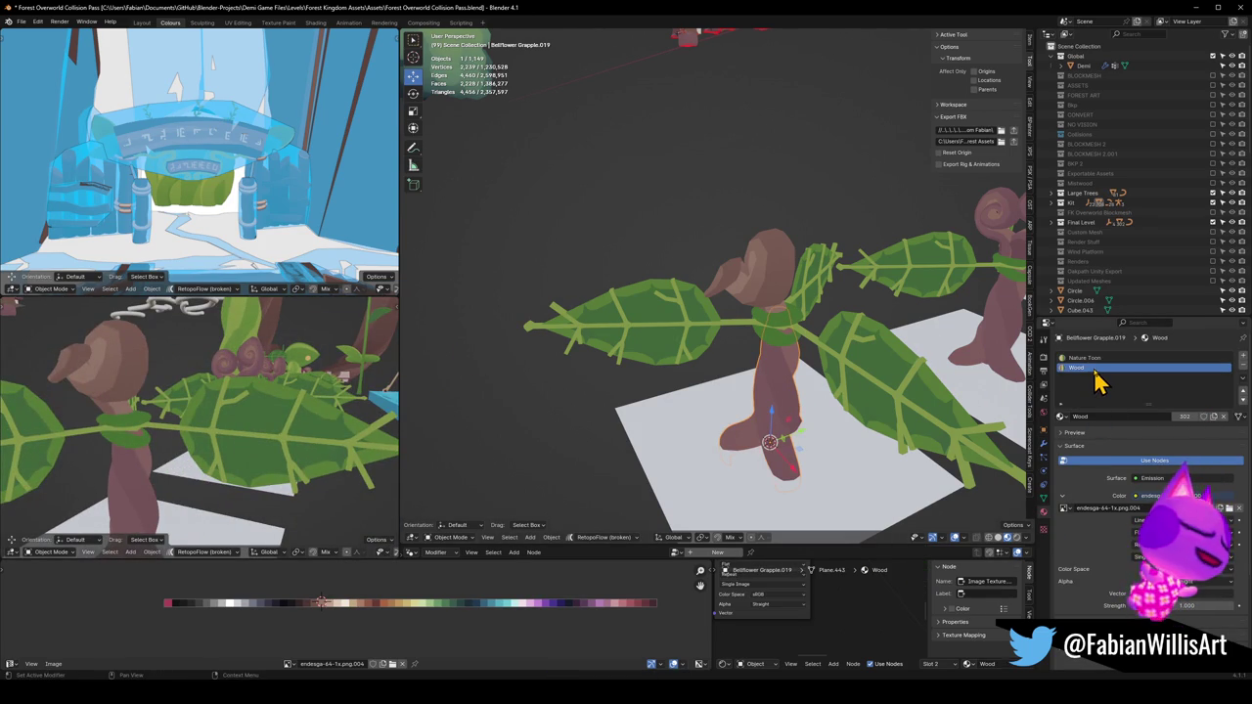
click(1135, 358)
click(1245, 373)
Shift the stem's UVs horizontally along the colour palette in Edit Mode
mouse_move(1034, 400)
mouse_down()
mouse_move(875, 363)
mouse_move(753, 396)
mouse_up()
click(750, 394)
key(Tab)
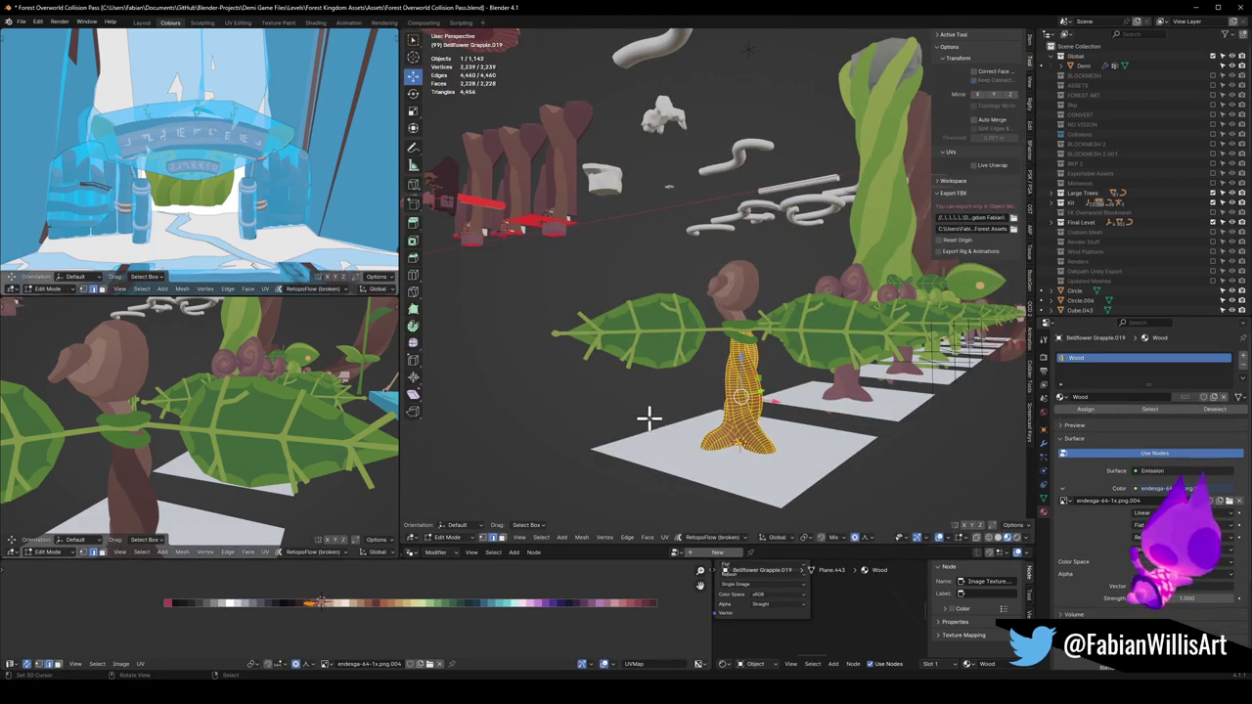
scroll(263, 470, down, 5)
key(g)
key(x)
click(336, 602)
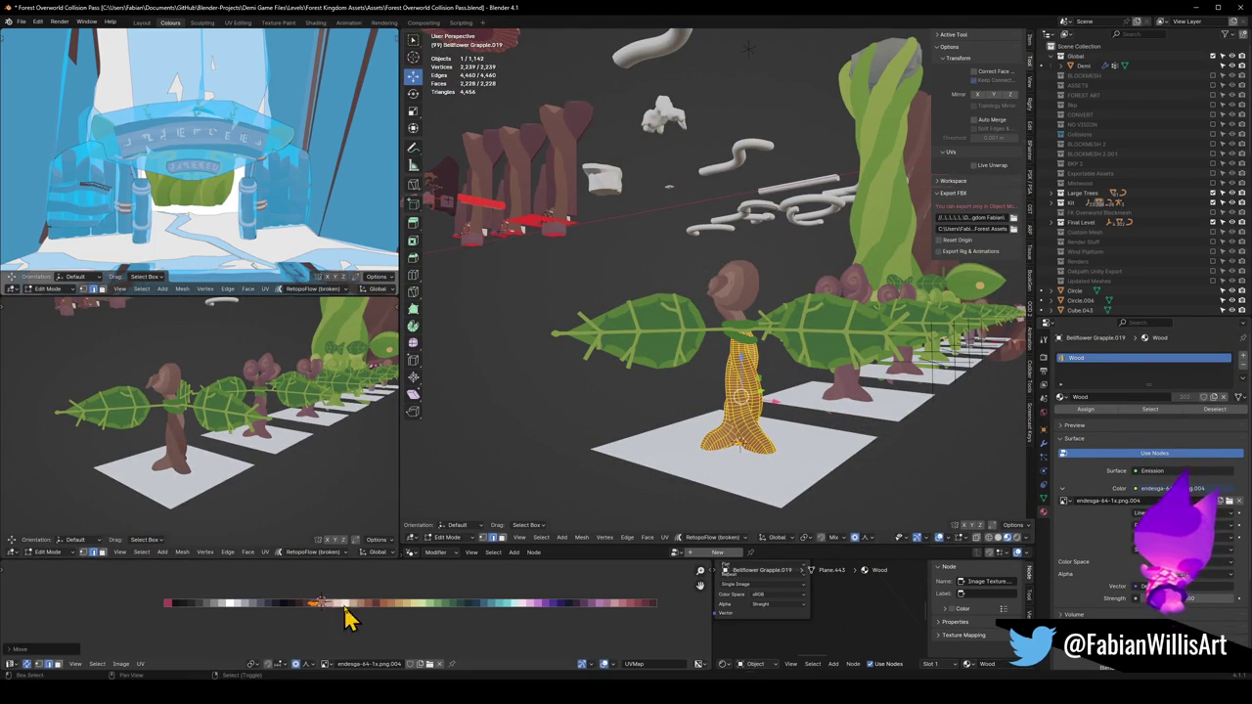
scroll(210, 433, up, 5)
key(g)
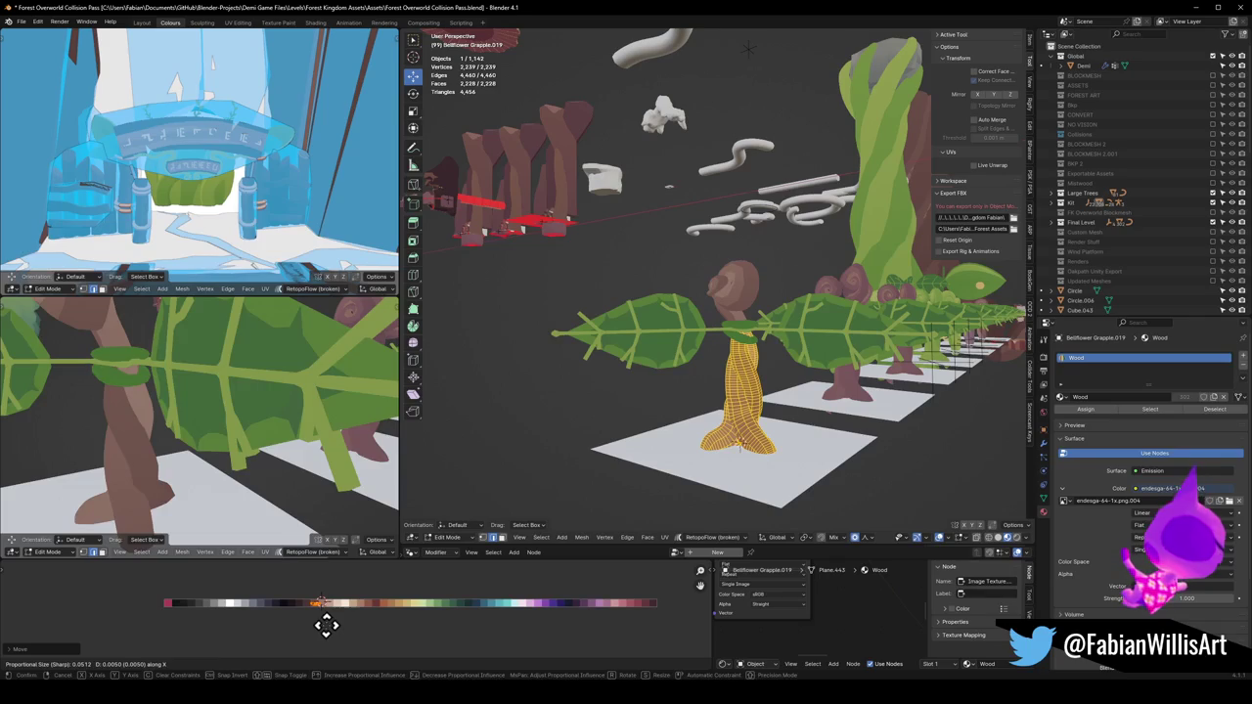
click(324, 623)
scroll(274, 431, down, 5)
mouse_move(274, 430)
mouse_down()
mouse_move(329, 442)
mouse_move(262, 452)
mouse_up()
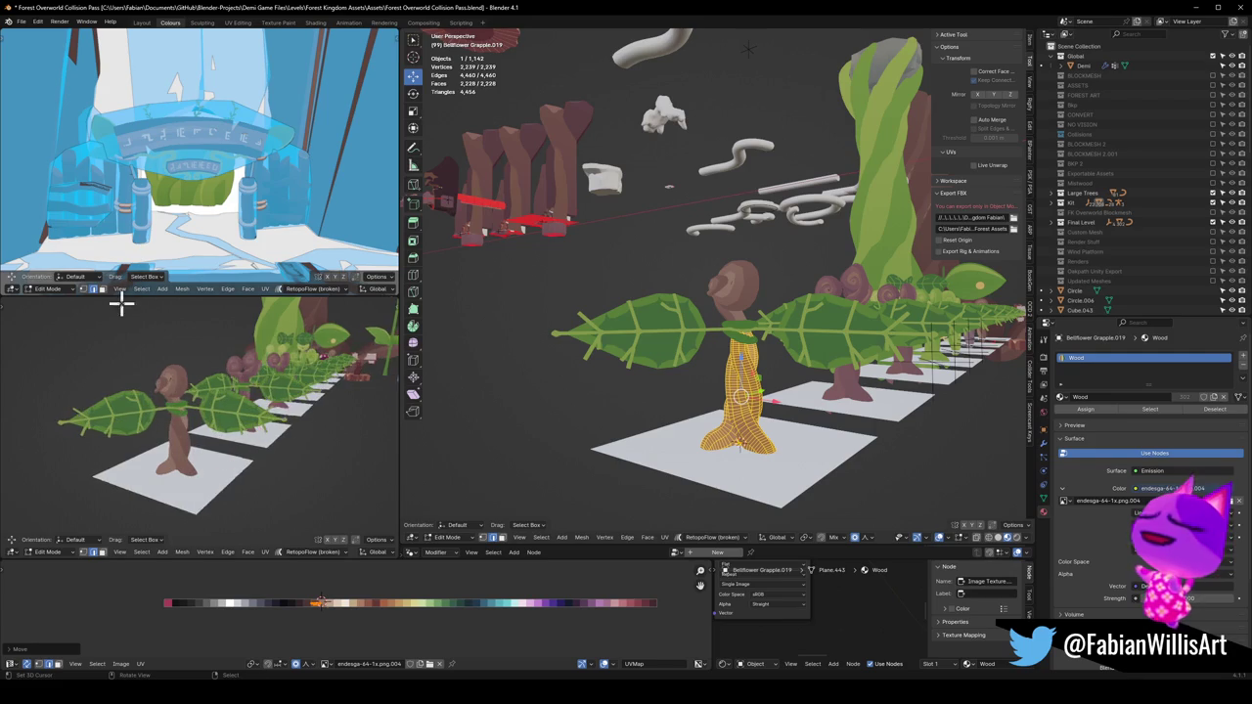
Orbit and zoom both views to inspect the stem's brown wood colour
scroll(201, 382, up, 5)
scroll(206, 396, up, 8)
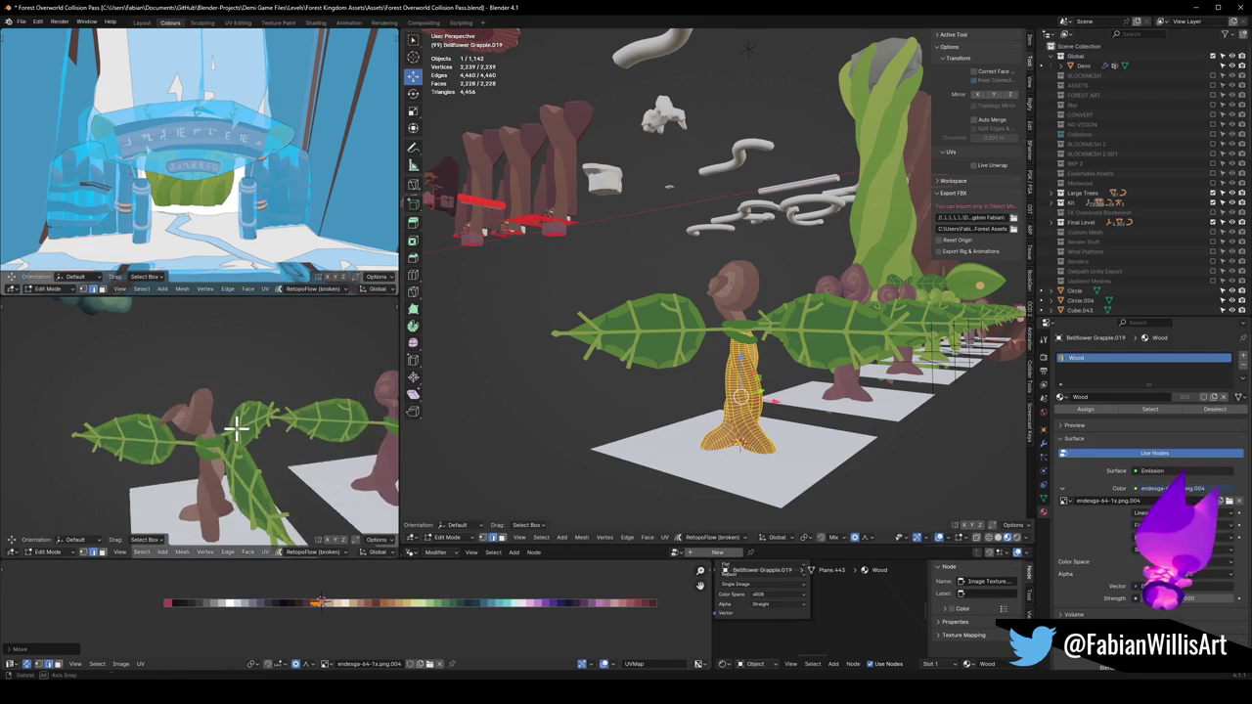
scroll(741, 384, up, 6)
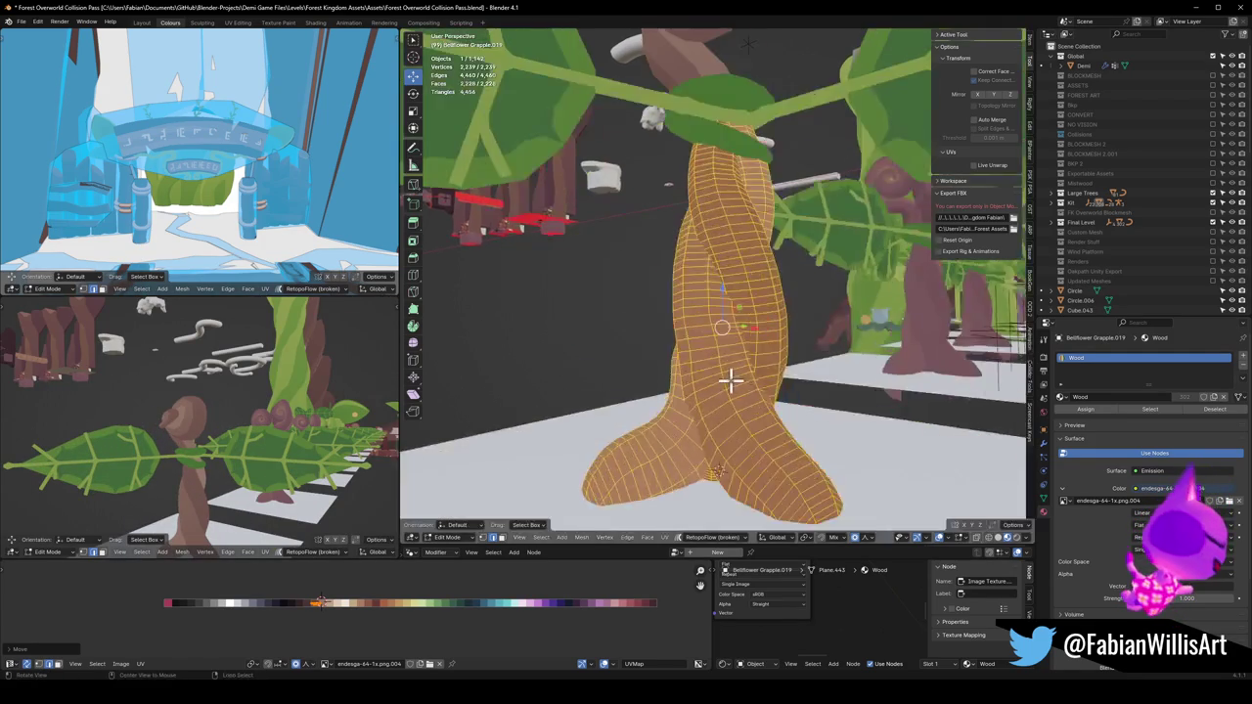
mouse_move(198, 418)
mouse_down()
mouse_move(179, 439)
mouse_move(73, 440)
mouse_move(147, 448)
mouse_up()
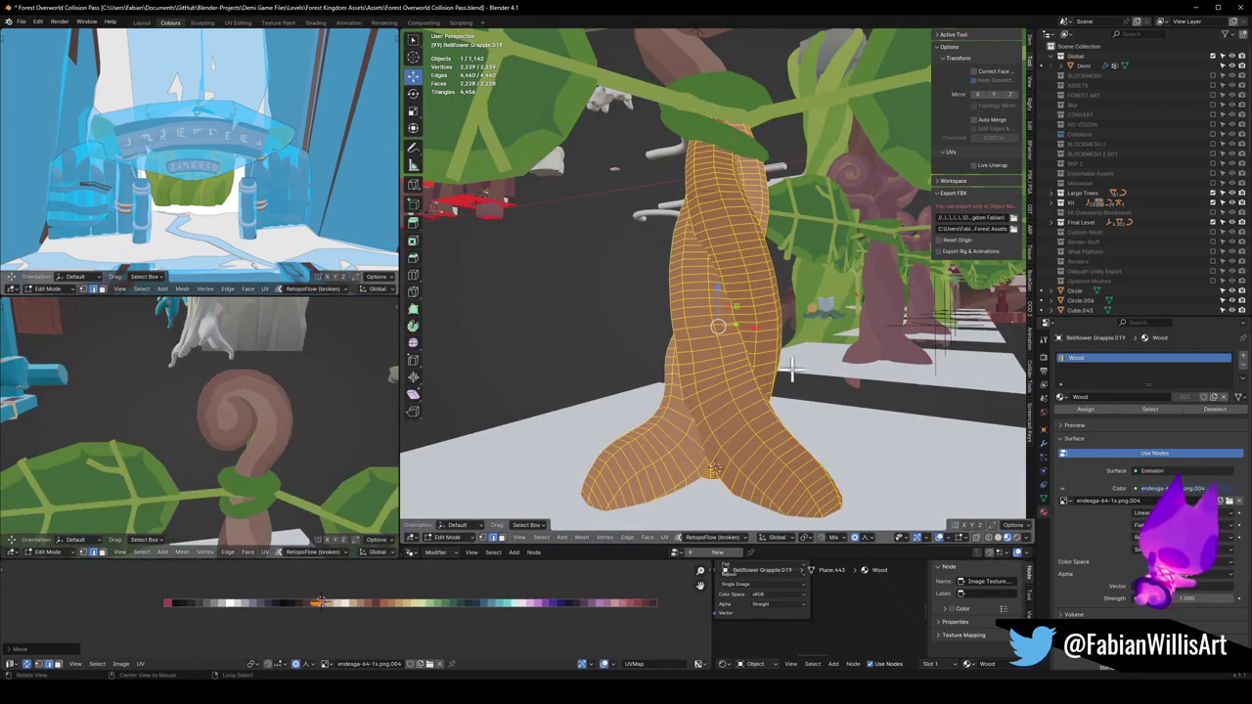
scroll(760, 366, down, 8)
scroll(725, 259, up, 5)
mouse_move(750, 274)
mouse_down()
mouse_move(718, 324)
mouse_move(714, 310)
mouse_up()
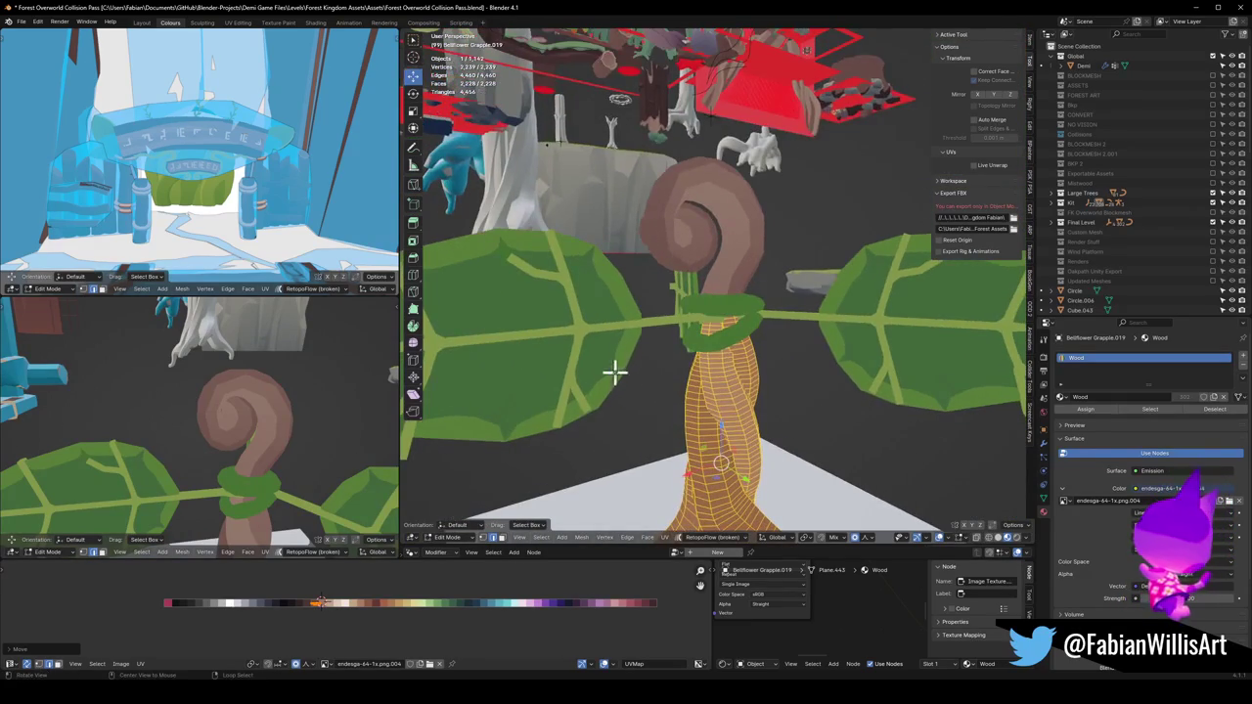
scroll(785, 358, down, 3)
drag(786, 358, 738, 416)
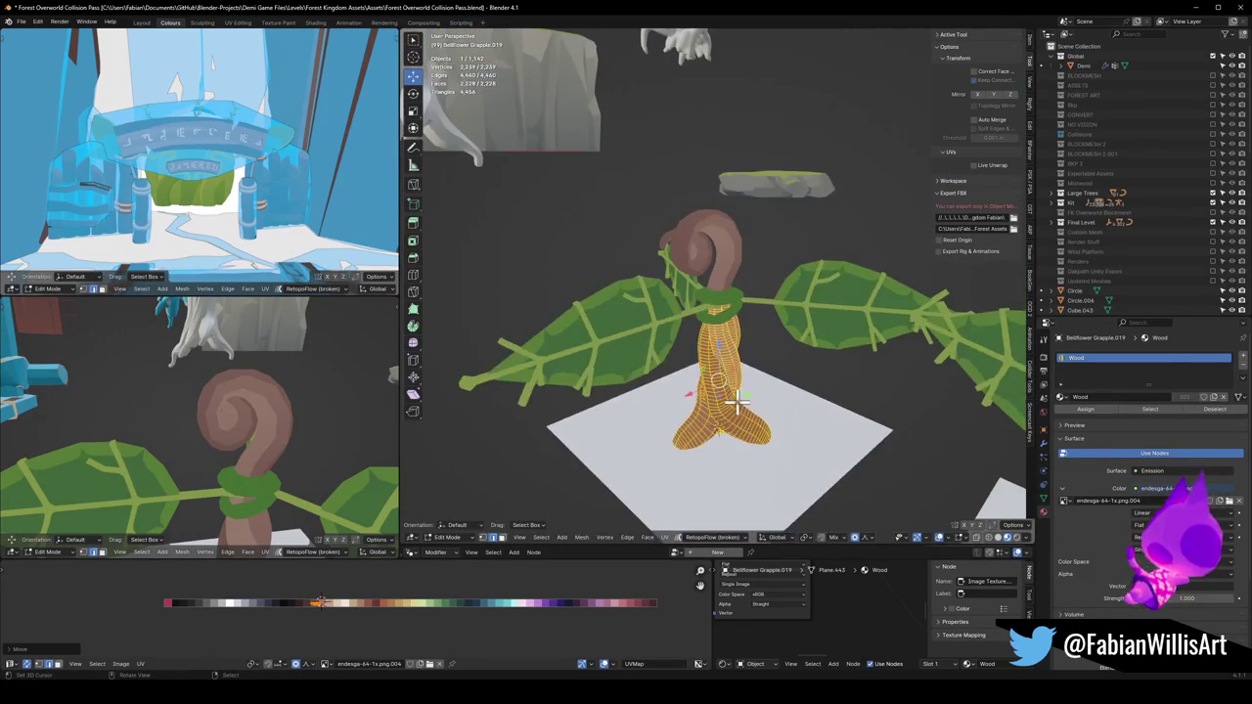
Return to Object Mode and review the whole plant in the second view
key(Tab)
scroll(268, 397, down, 3)
mouse_move(268, 398)
mouse_down()
mouse_move(335, 392)
mouse_move(272, 384)
mouse_move(348, 382)
mouse_move(268, 392)
mouse_move(262, 378)
mouse_up()
scroll(291, 381, up, 5)
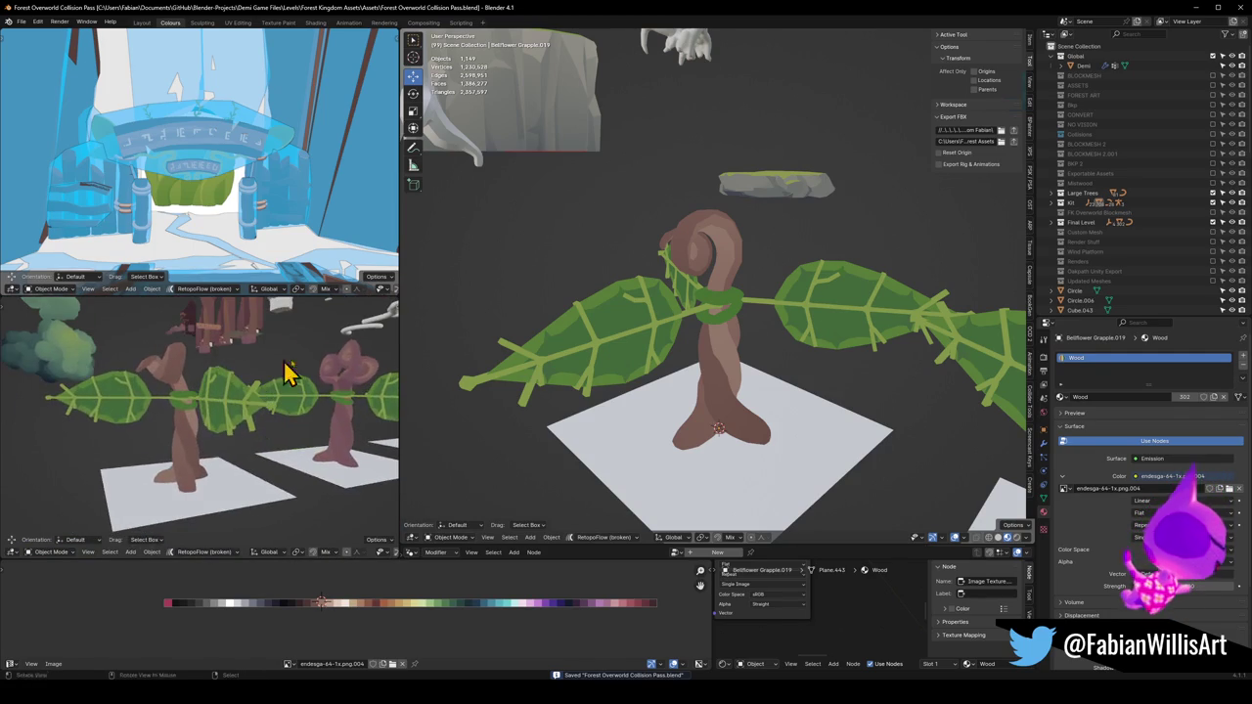
scroll(682, 257, up, 5)
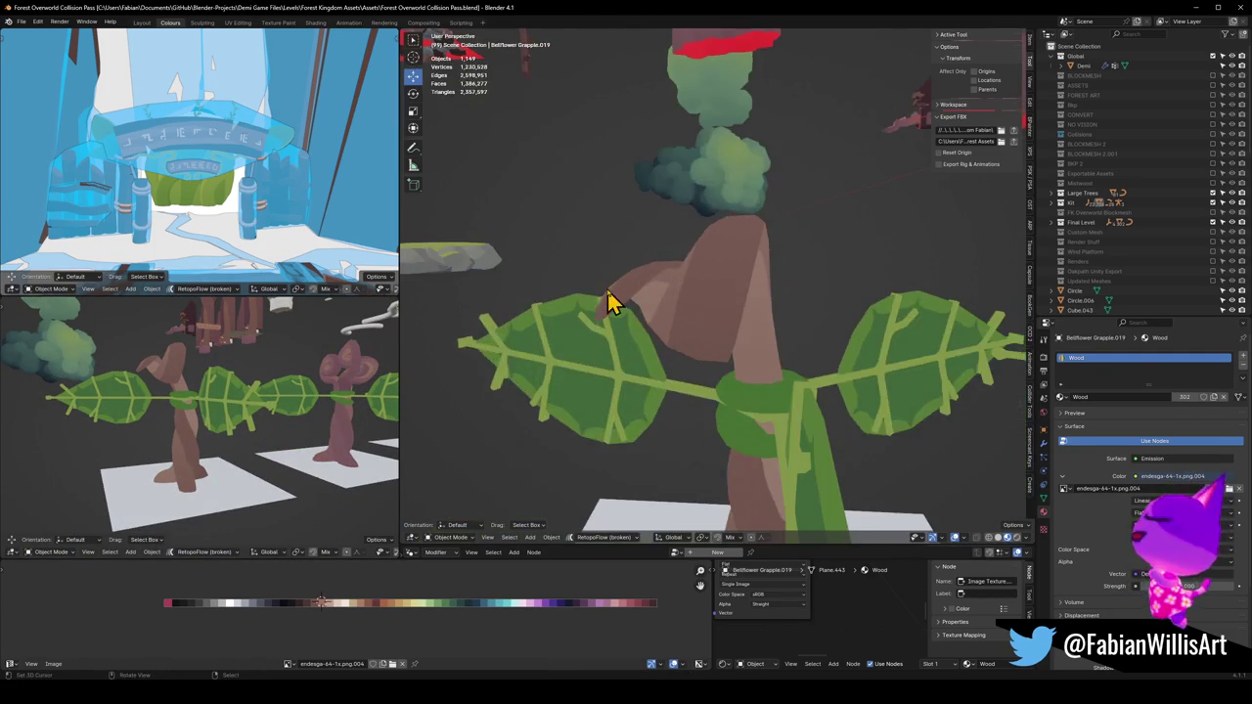
Enter Edit Mode on Bellflower Grapple.018, select a bud face, and save
click(606, 293)
key(Tab)
scroll(698, 301, up, 3)
click(577, 310)
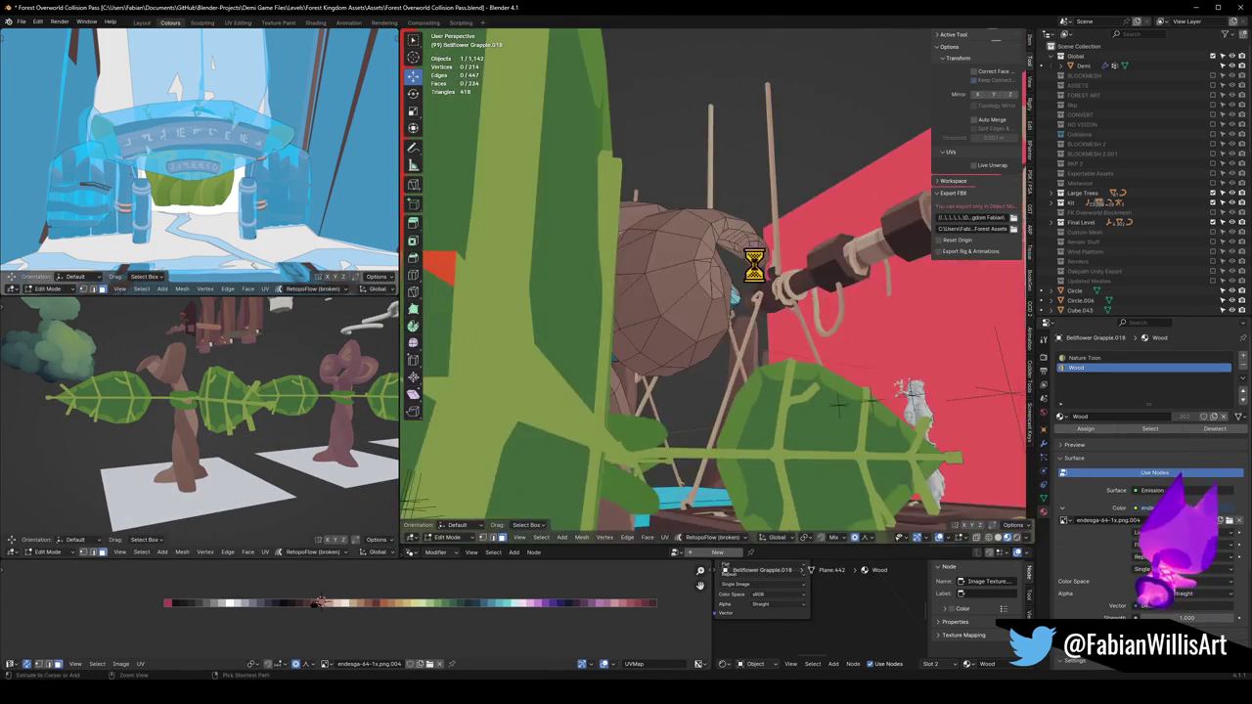
key(ctrl+s)
scroll(651, 296, down, 5)
Rotate the selected wooden part around the X axis with proportional editing
drag(704, 298, 750, 271)
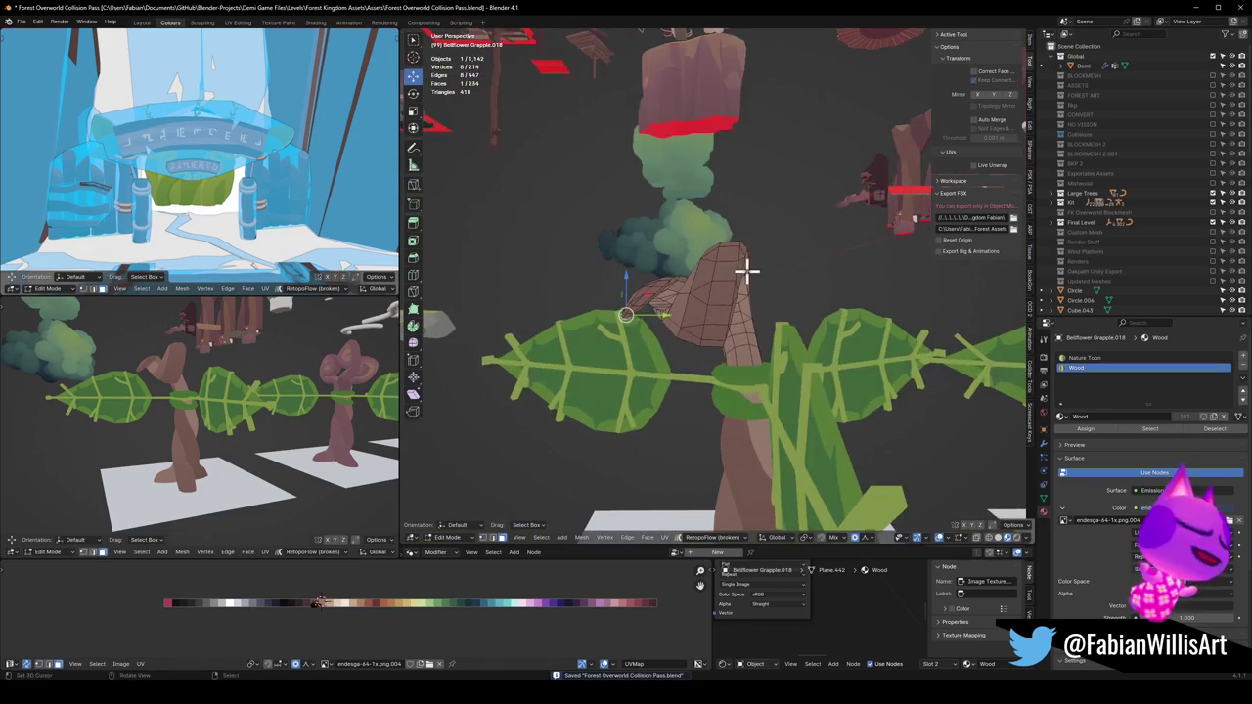
key(r)
key(x)
scroll(744, 304, down, 3)
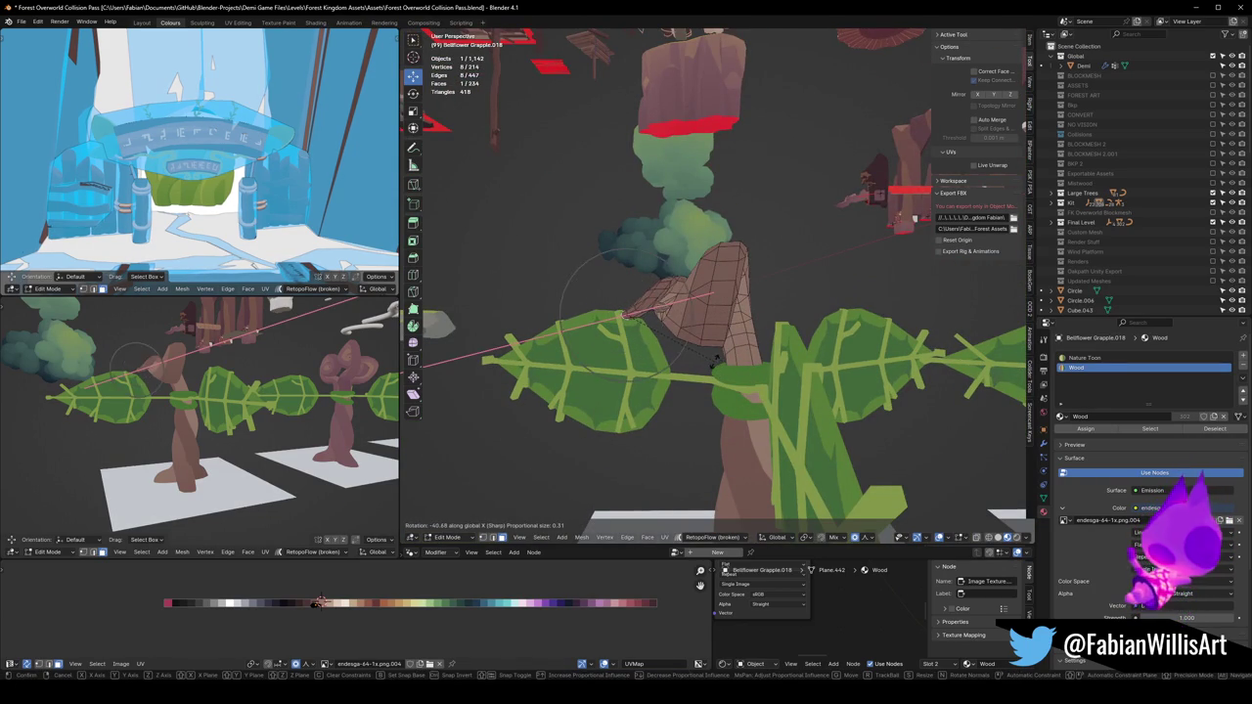
scroll(717, 358, down, 17)
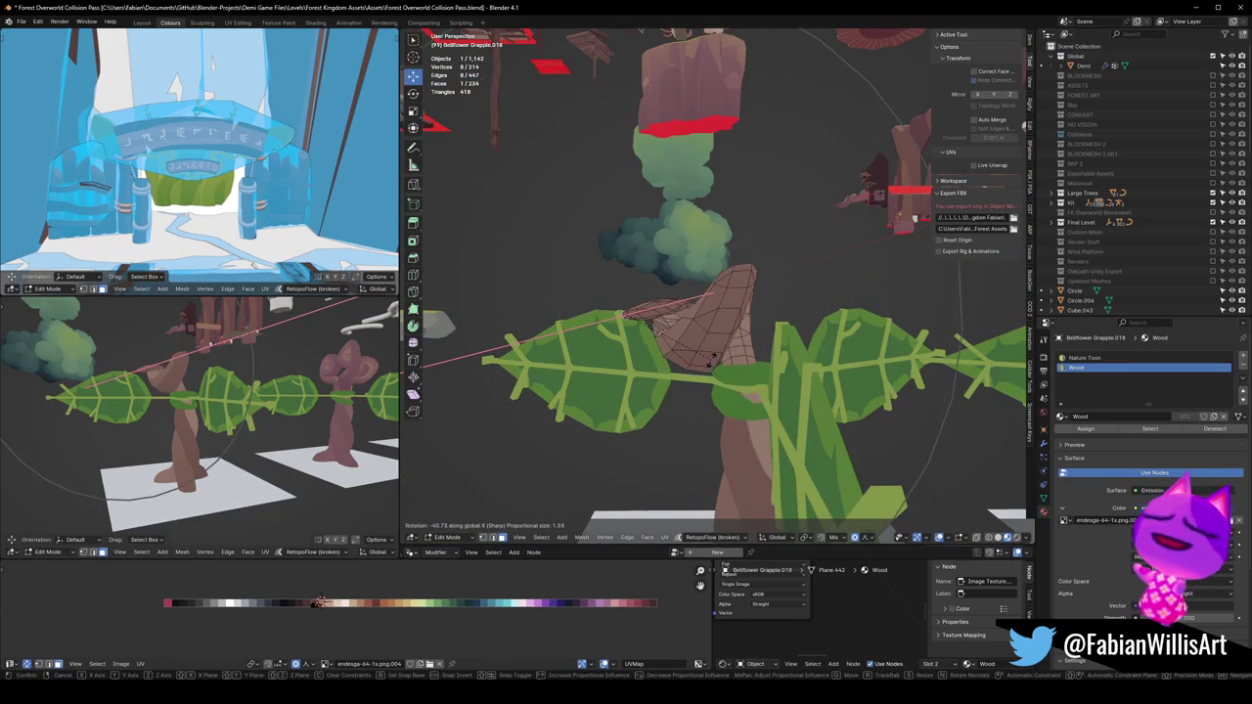
click(711, 358)
Try lowering the wooden part along Z, then undo it
drag(707, 355, 698, 280)
key(g)
key(z)
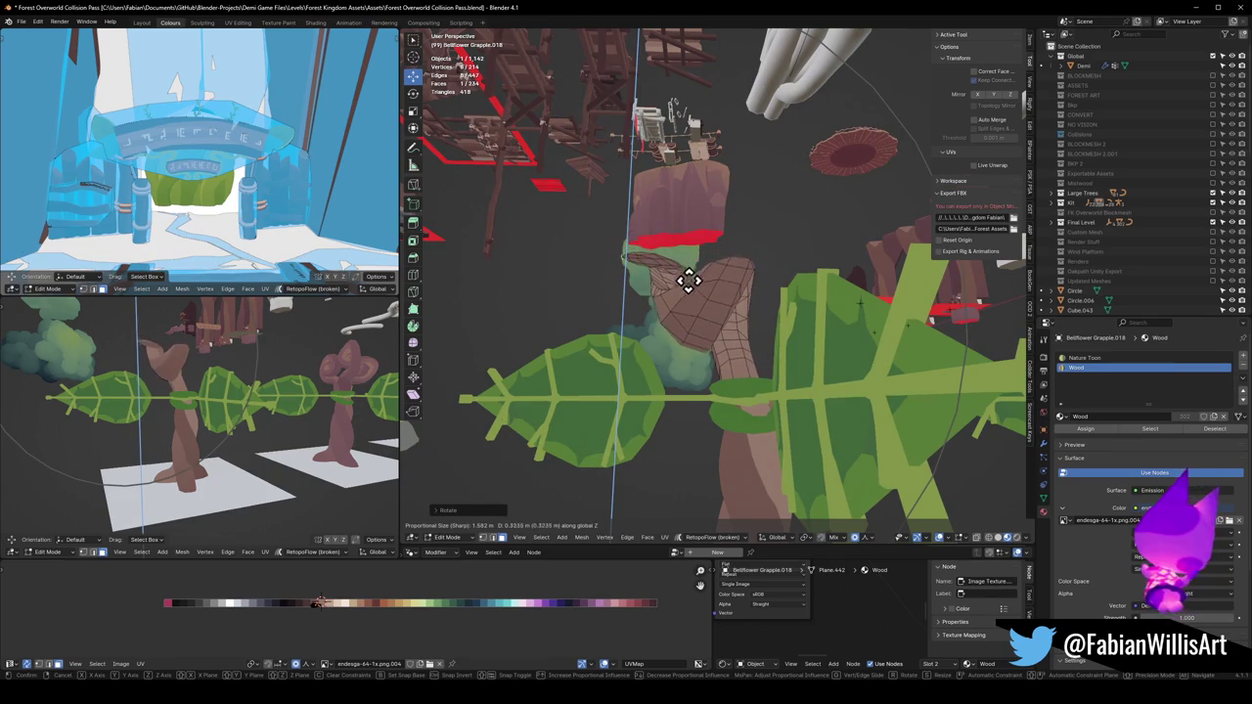
click(680, 294)
mouse_move(184, 361)
mouse_down()
mouse_move(126, 366)
mouse_move(241, 372)
mouse_move(173, 374)
mouse_move(193, 383)
mouse_move(283, 372)
mouse_move(274, 391)
mouse_move(355, 402)
mouse_move(326, 413)
mouse_up()
key(ctrl+z)
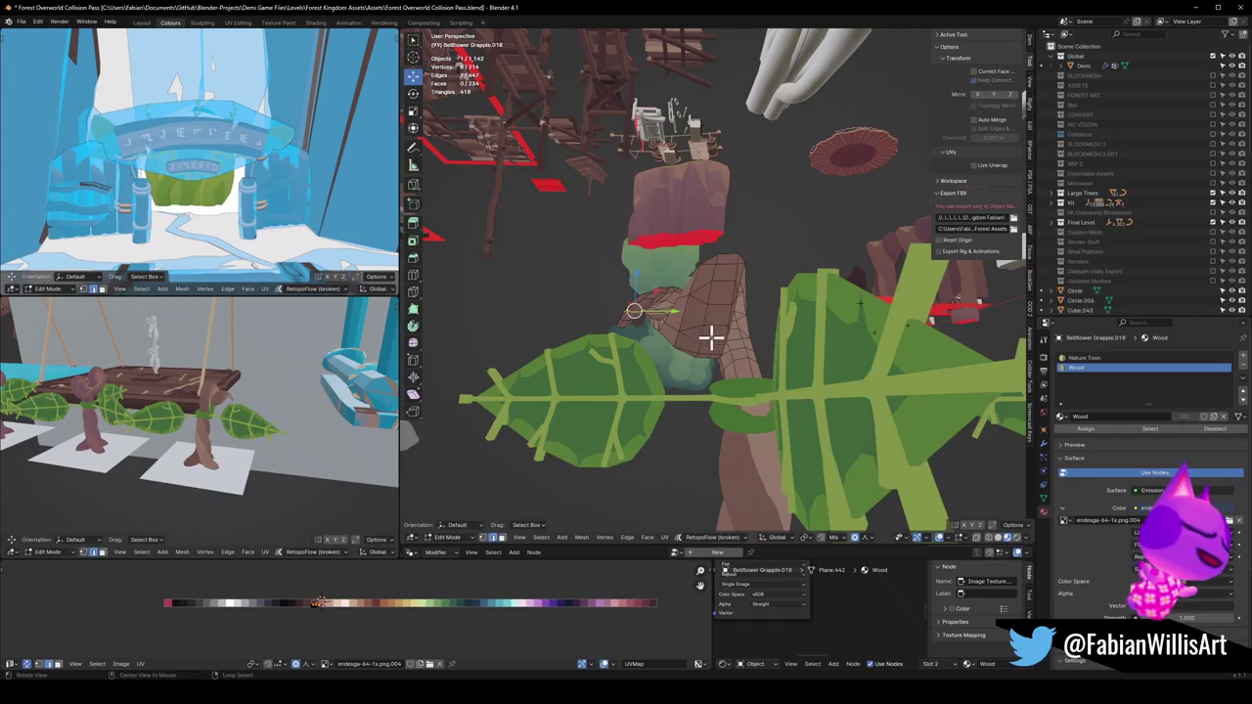
Raise the wooden hand along Z with proportional falloff
drag(704, 340, 761, 339)
drag(632, 338, 727, 336)
scroll(679, 322, up, 5)
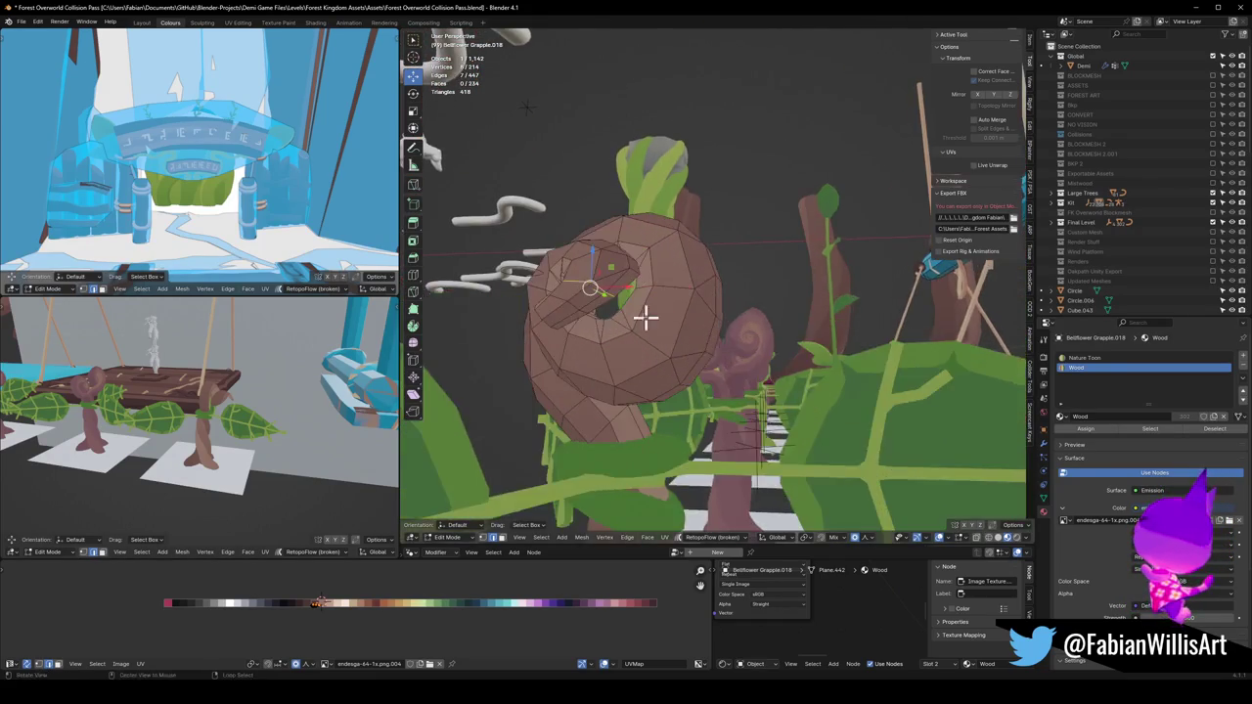
drag(790, 294, 676, 307)
key(g)
key(z)
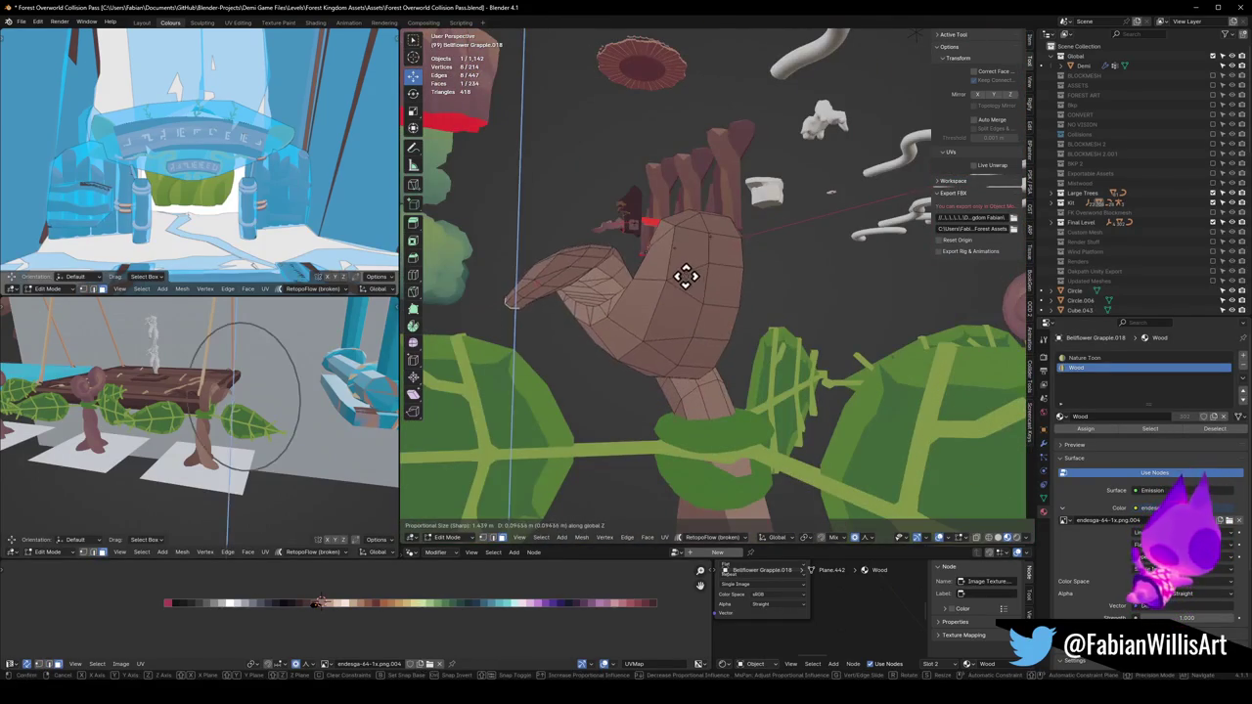
click(669, 290)
Tilt the wooden hand around Y and move the spiral vertices
key(r)
key(y)
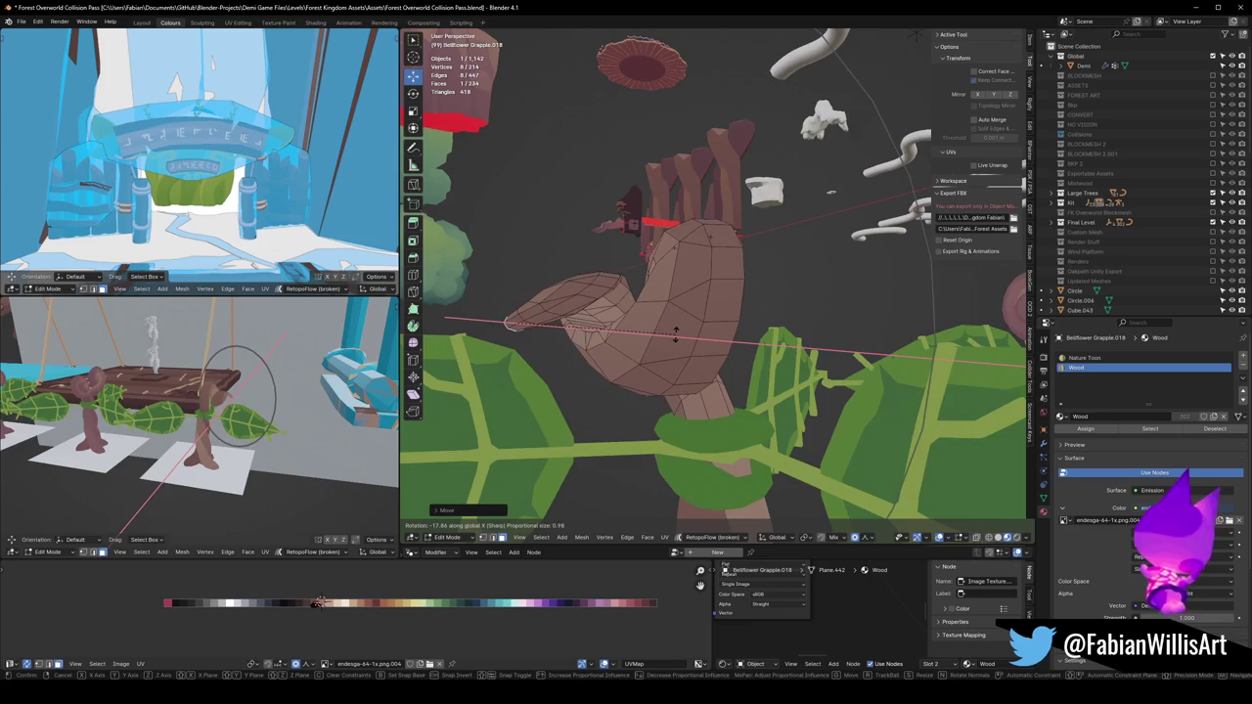
click(680, 319)
mouse_move(688, 319)
mouse_down()
mouse_move(790, 318)
mouse_move(716, 316)
mouse_up()
key(g)
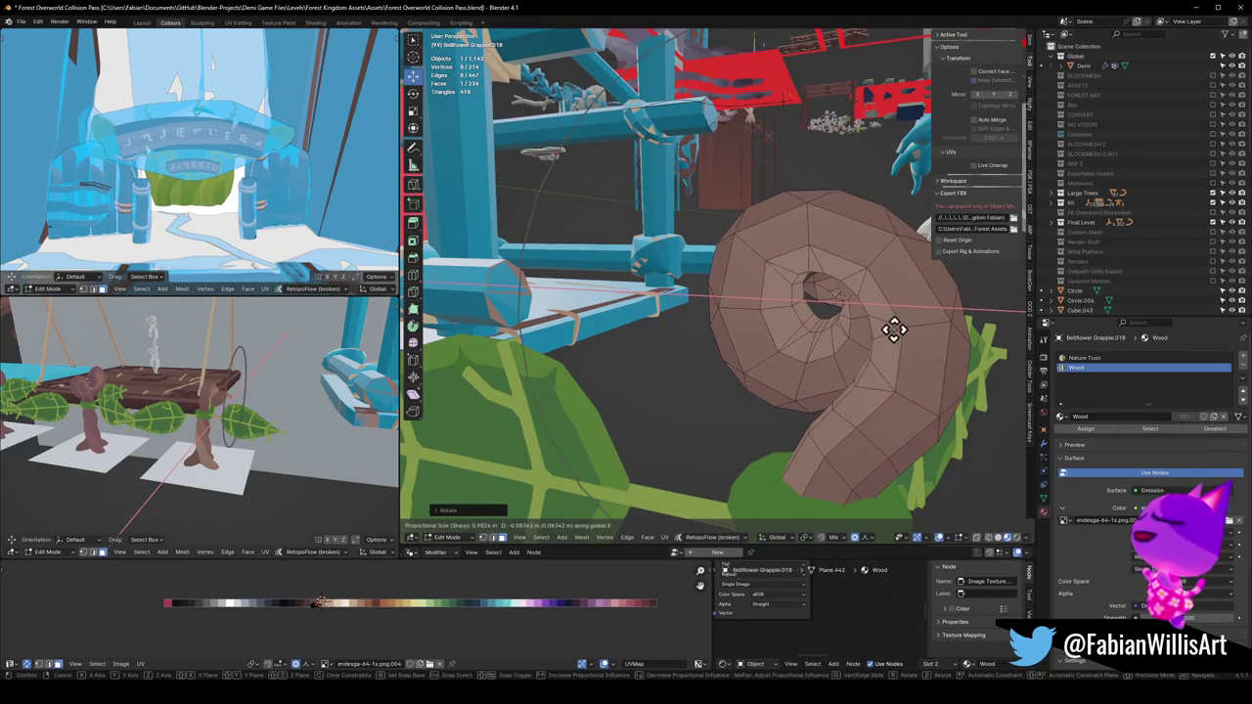
click(875, 327)
Try another reshape of the spiral, then undo it
scroll(112, 383, down, 2)
mouse_move(112, 382)
mouse_down()
mouse_move(235, 372)
mouse_move(279, 396)
mouse_move(258, 400)
mouse_move(300, 395)
mouse_move(257, 400)
mouse_move(280, 391)
mouse_up()
scroll(235, 372, up, 5)
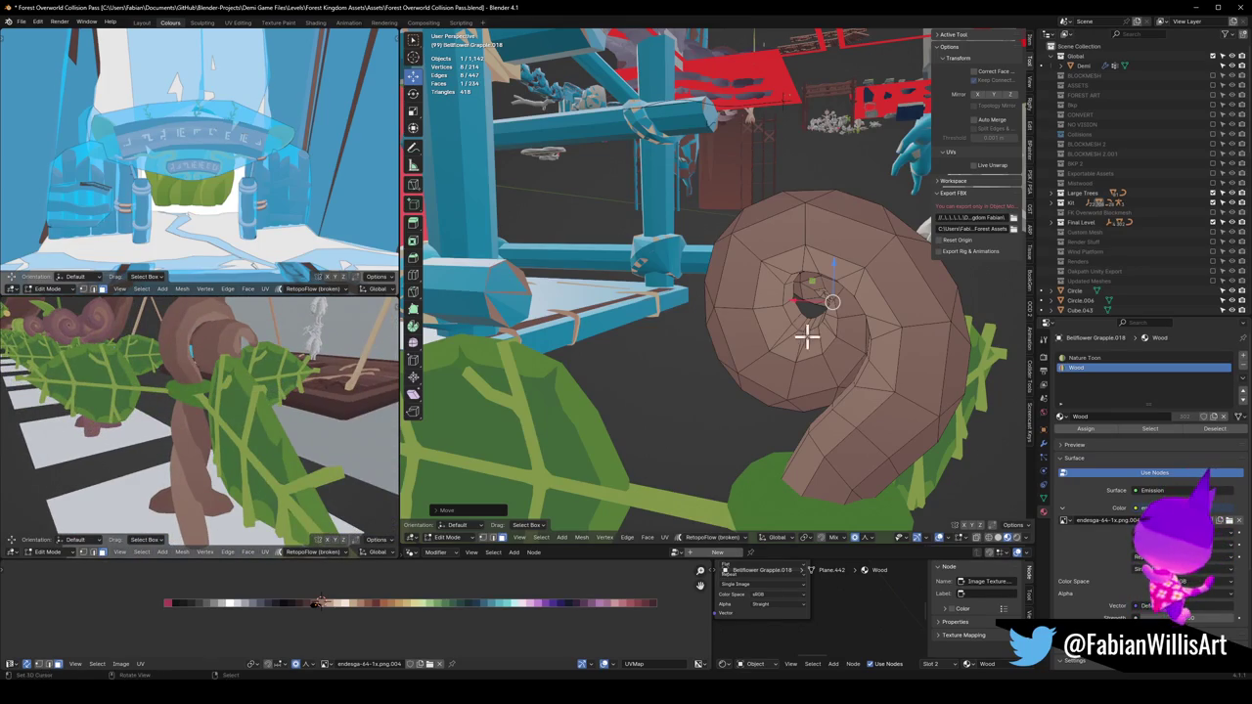
scroll(801, 340, down, 5)
drag(751, 286, 809, 229)
key(g)
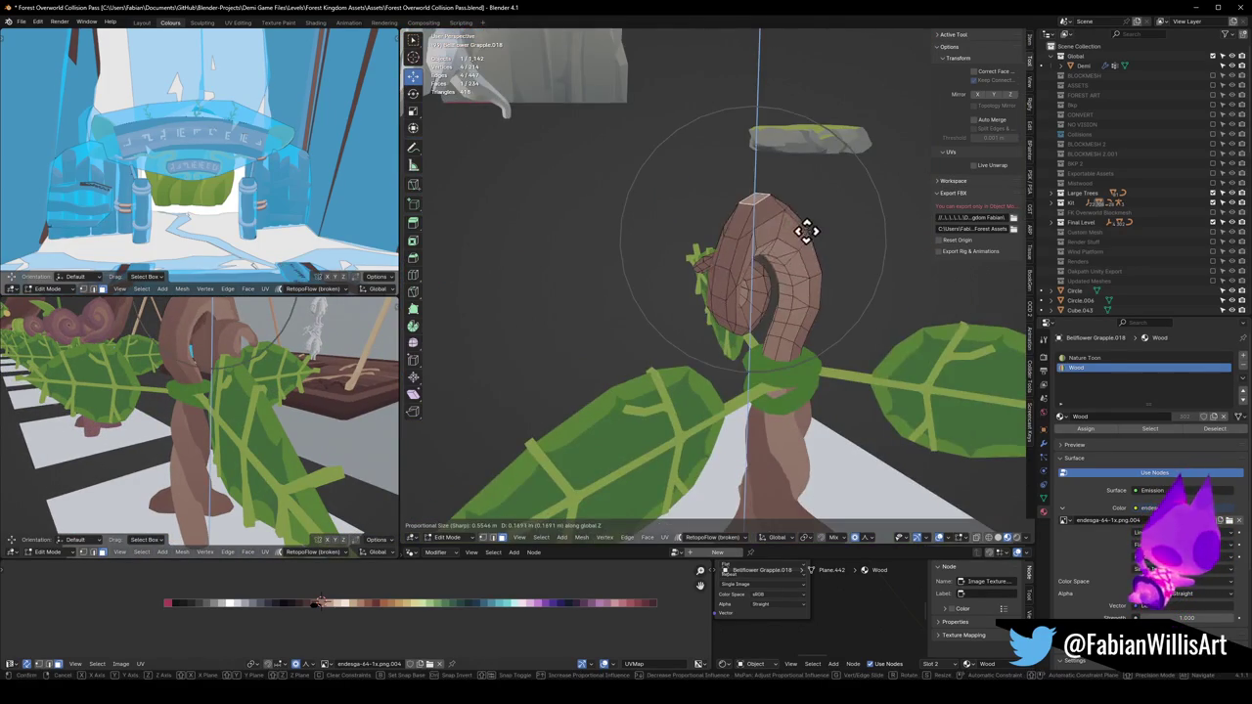
click(802, 245)
scroll(263, 388, down, 3)
mouse_move(263, 389)
mouse_down()
mouse_move(285, 392)
mouse_move(104, 411)
mouse_move(280, 414)
mouse_move(232, 420)
mouse_up()
key(ctrl+z)
Raise and re-curl the spiral 0.10448 m with a vertical proportional move
key(g)
key(z)
click(280, 397)
scroll(871, 373, down, 3)
key(ctrl+Tab)
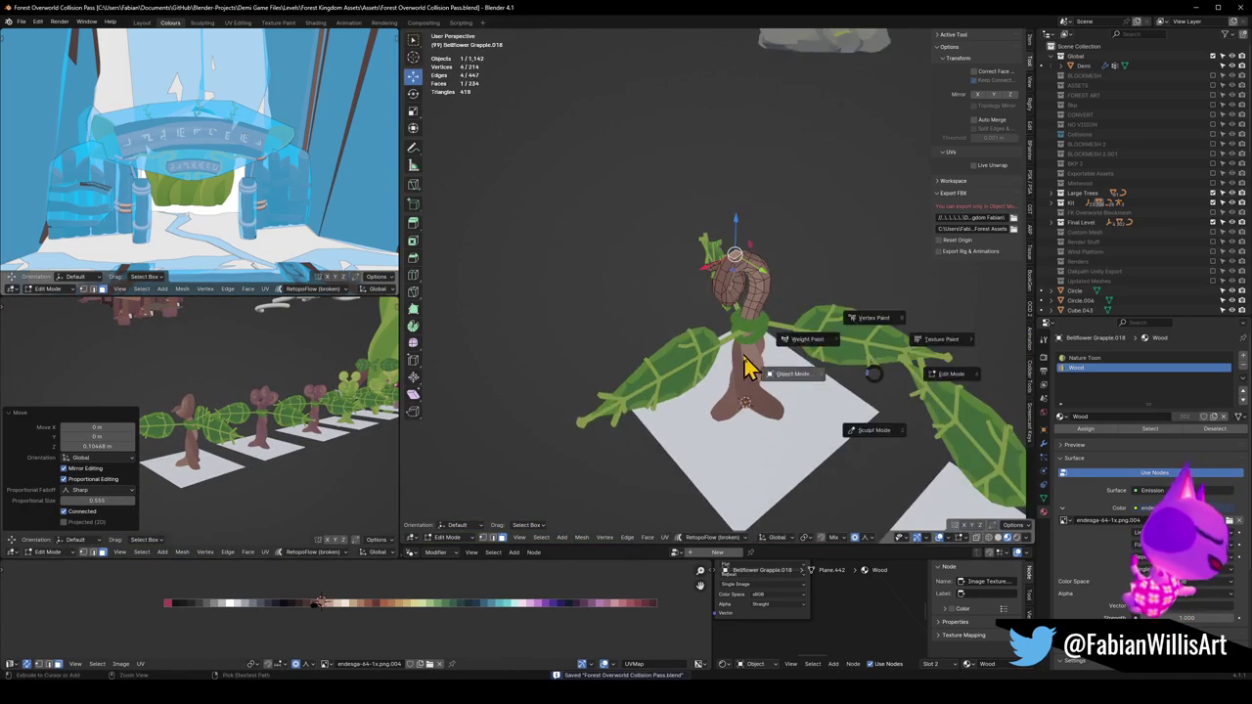
Return to Object Mode and select both leaf objects, Sphere.037 and Sphere.038
click(794, 372)
click(829, 357)
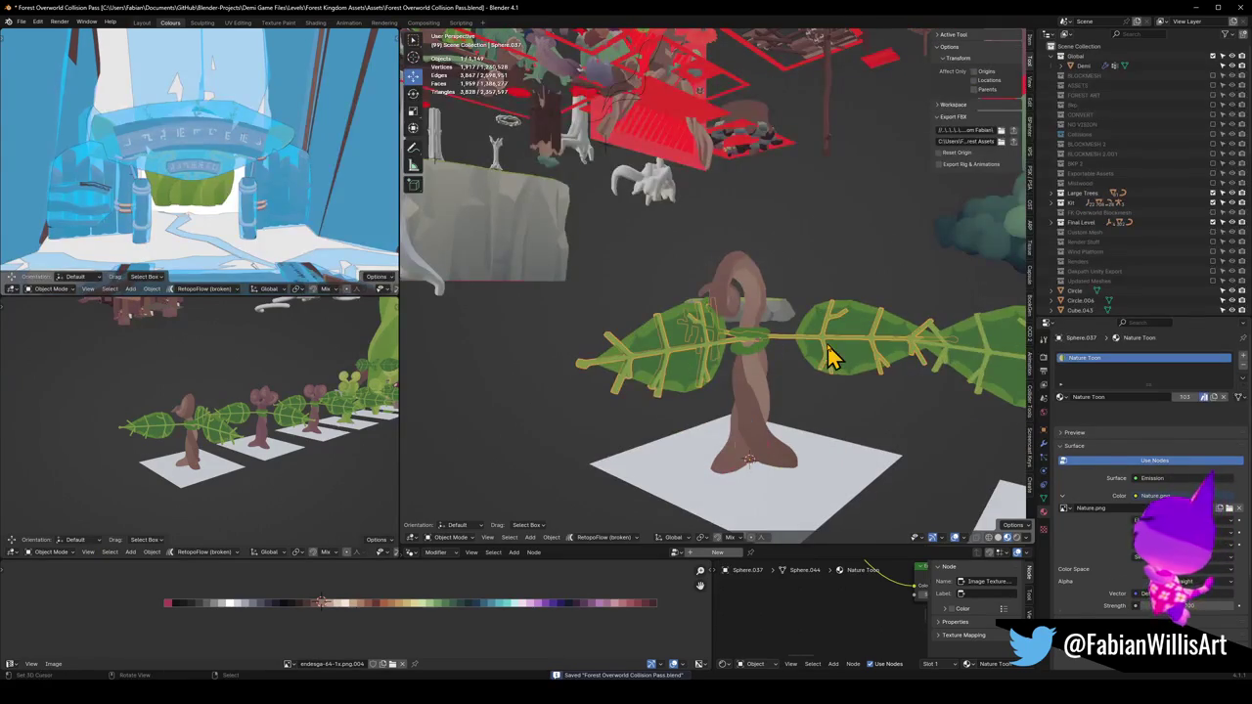
click(760, 355)
mouse_move(761, 355)
mouse_down()
mouse_move(769, 372)
mouse_move(703, 374)
mouse_up()
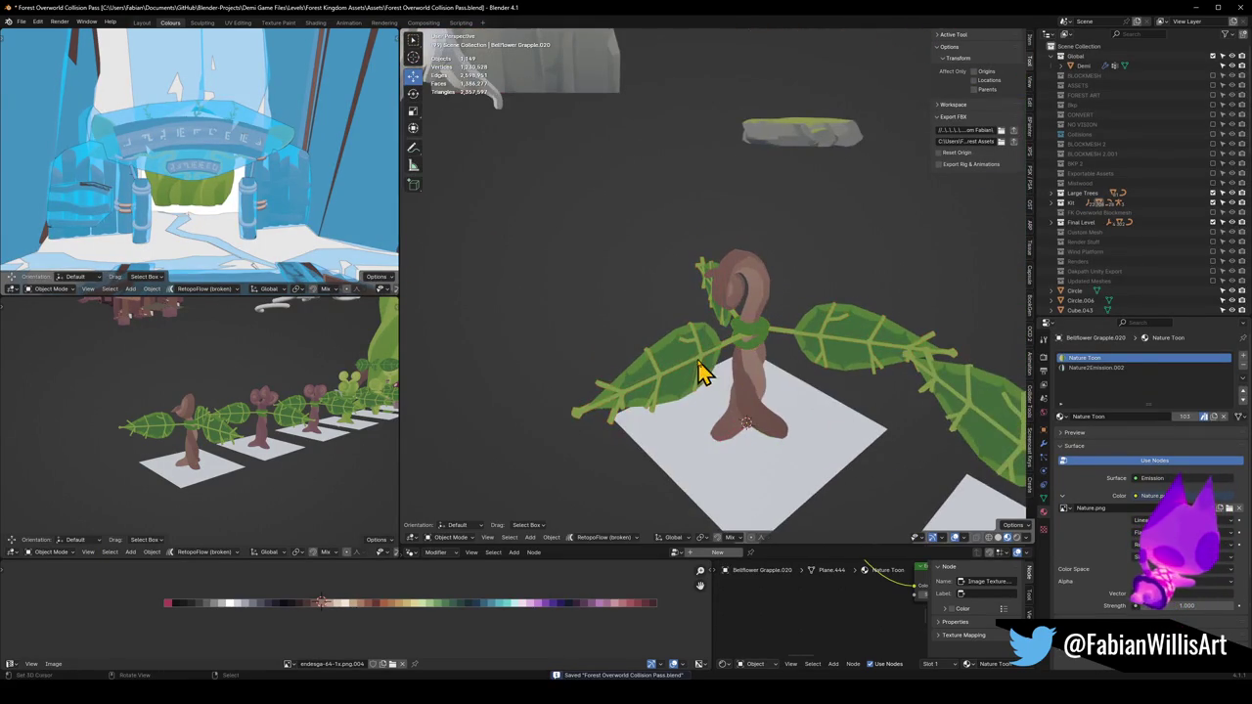
click(677, 356)
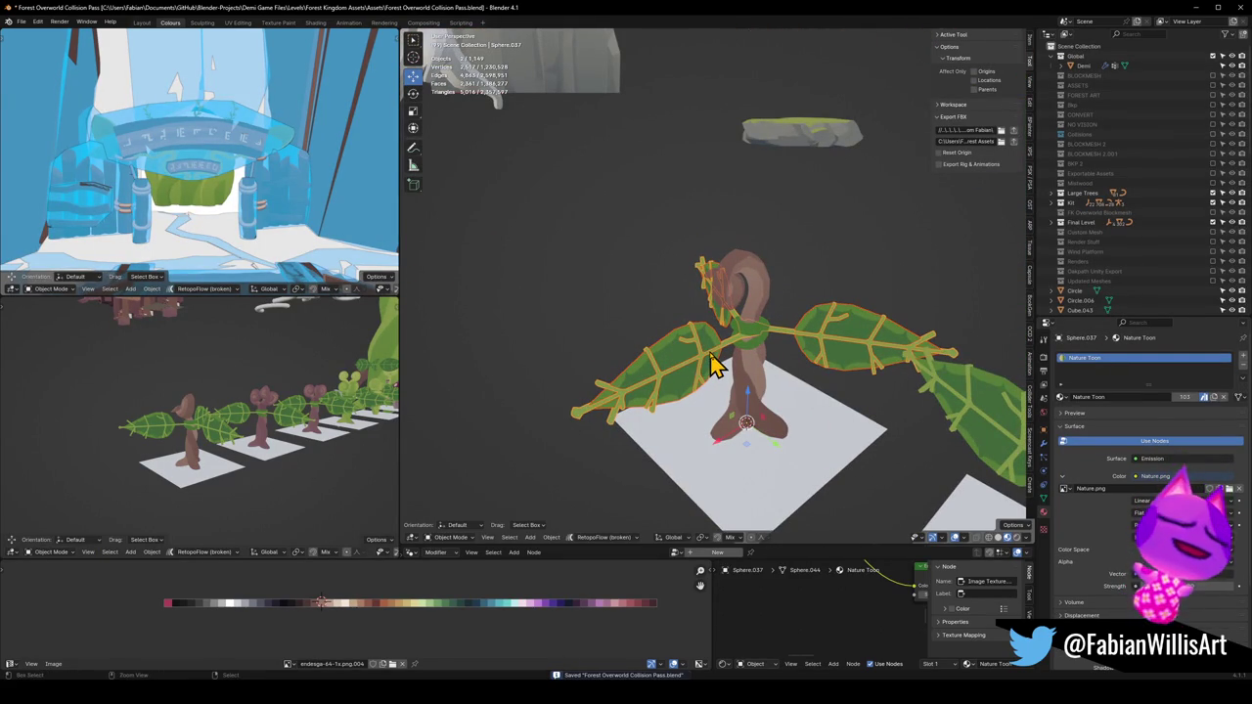
shift+click(688, 382)
shift+click(688, 373)
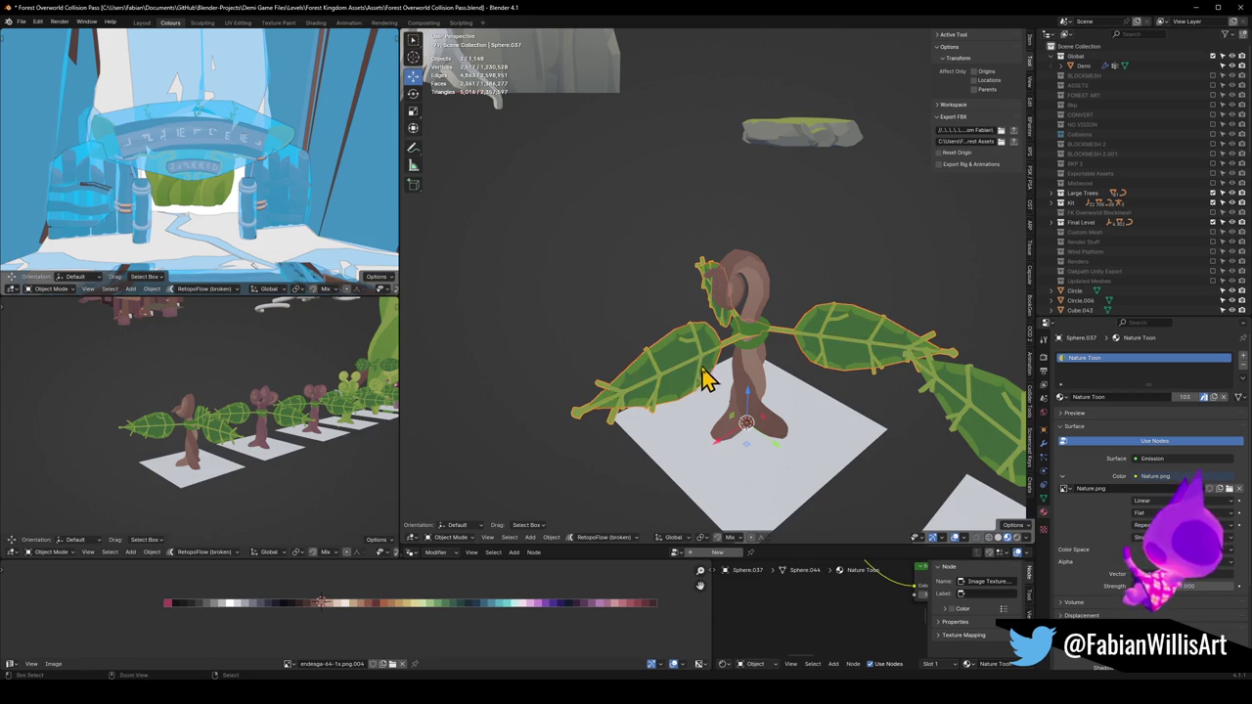
Rotate the leaves around the global Z axis so they cross the other pair
key(r)
key(z)
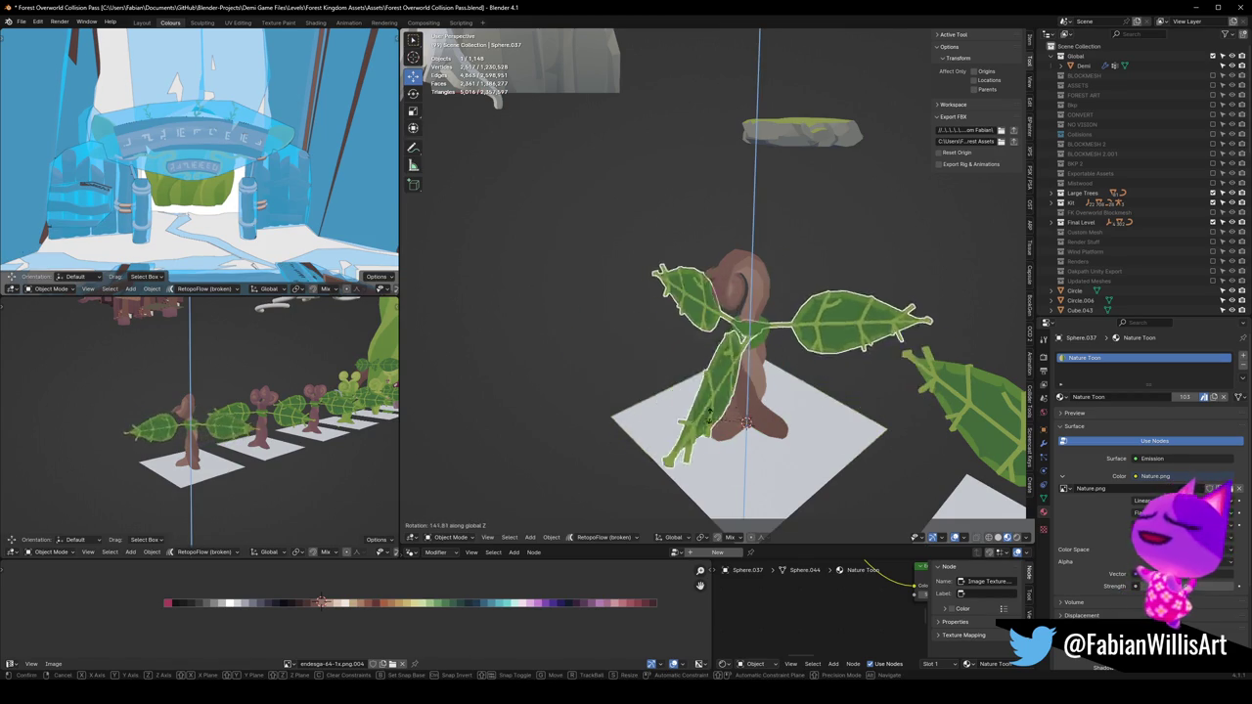
scroll(831, 378, down, 3)
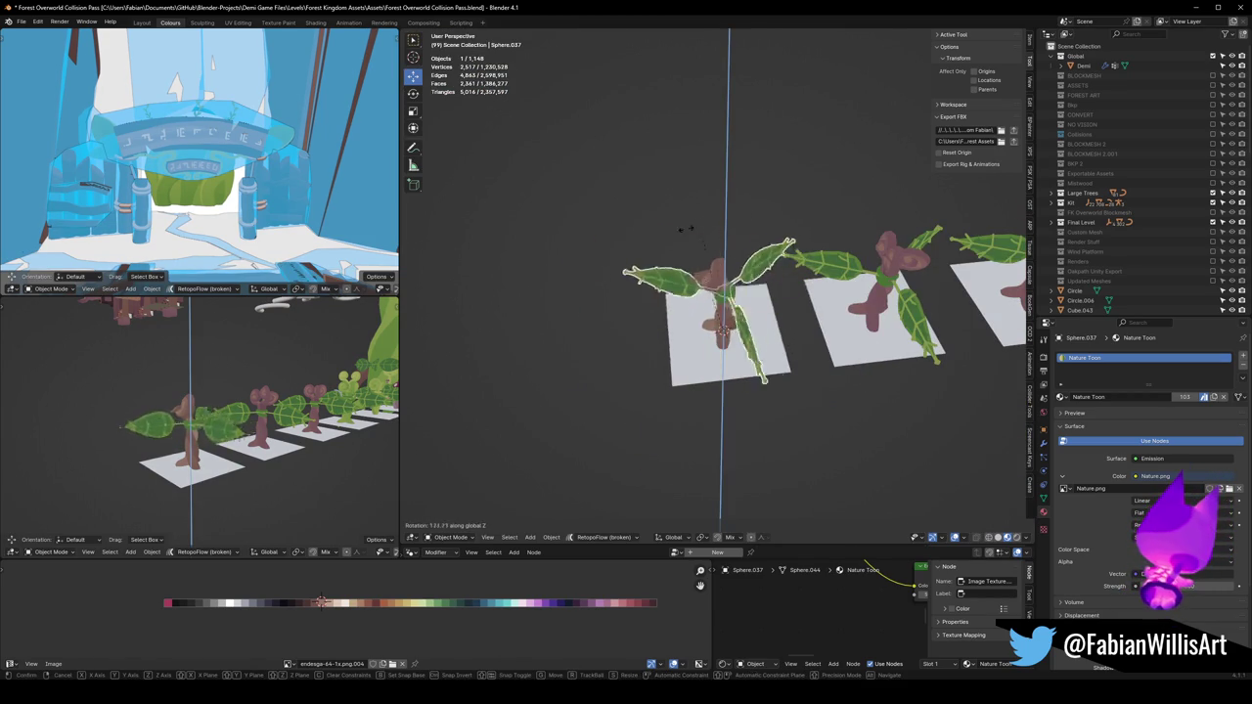
click(140, 386)
scroll(186, 442, up, 2)
drag(186, 443, 333, 447)
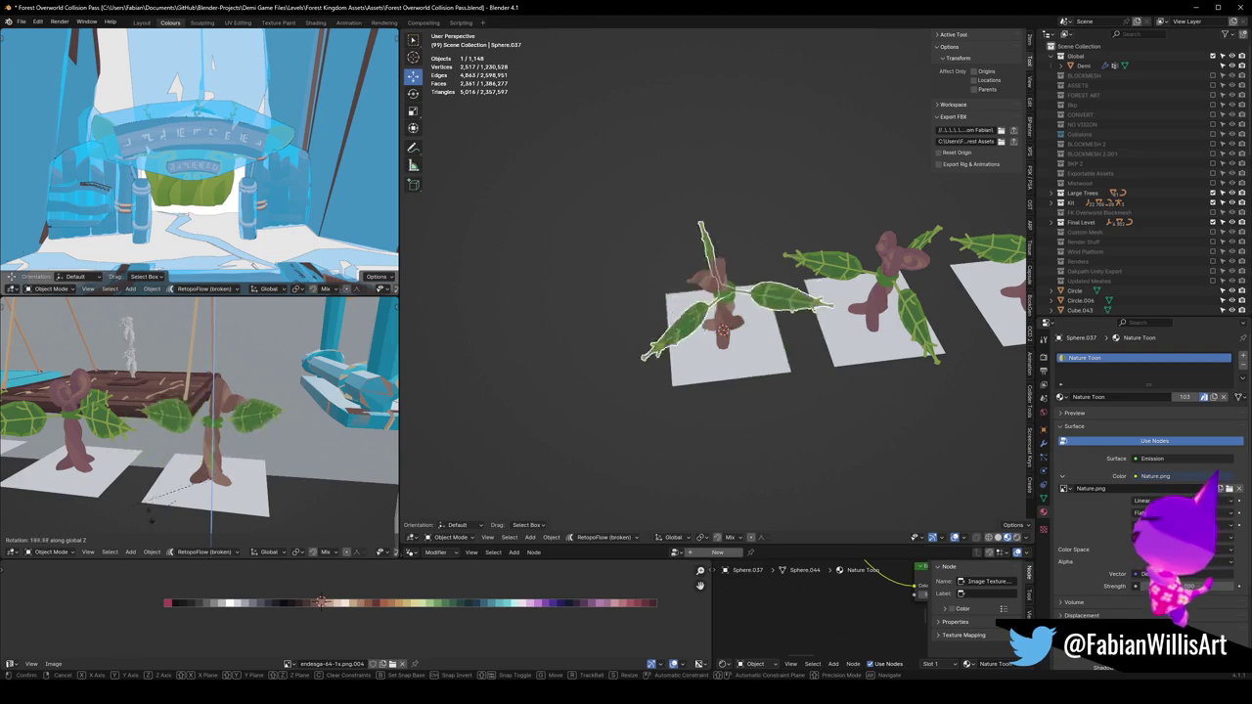
click(321, 469)
Check the plant from the front and save the blend file
scroll(280, 498, up, 5)
scroll(217, 438, down, 3)
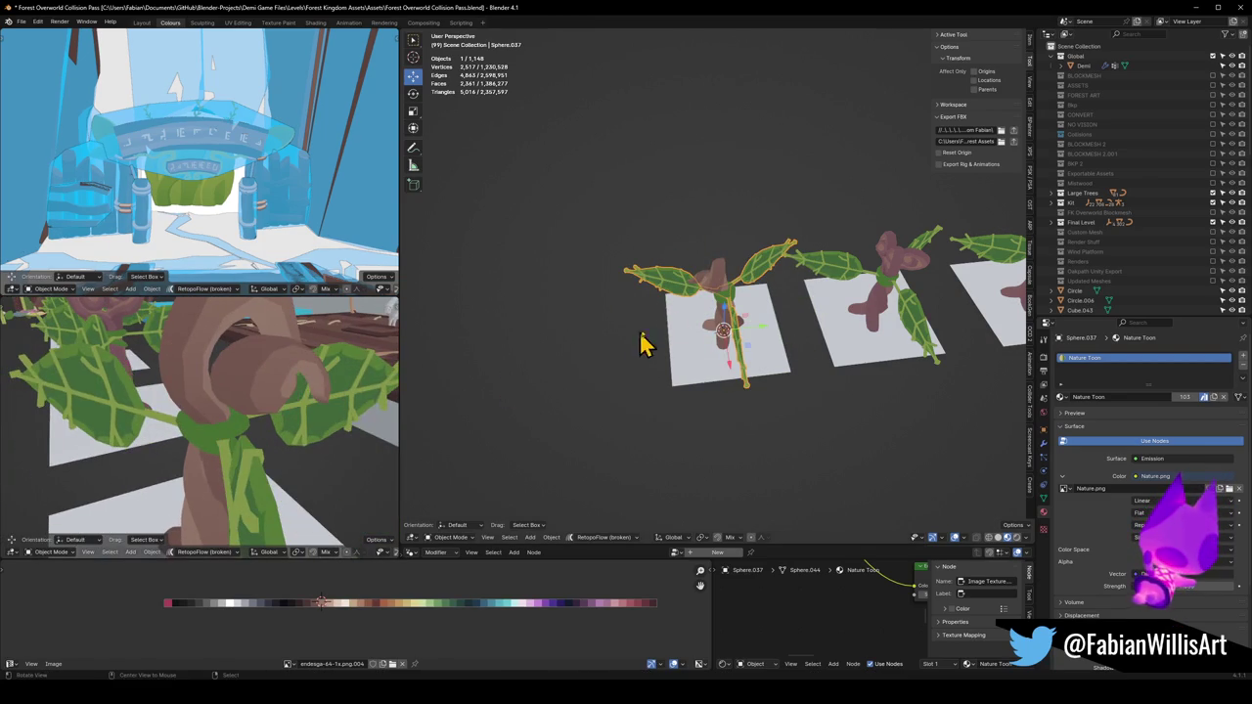
scroll(733, 294, up, 8)
mouse_move(719, 323)
mouse_down()
mouse_move(693, 358)
mouse_move(671, 316)
mouse_up()
key(ctrl+s)
scroll(721, 363, down, 2)
scroll(703, 323, up, 6)
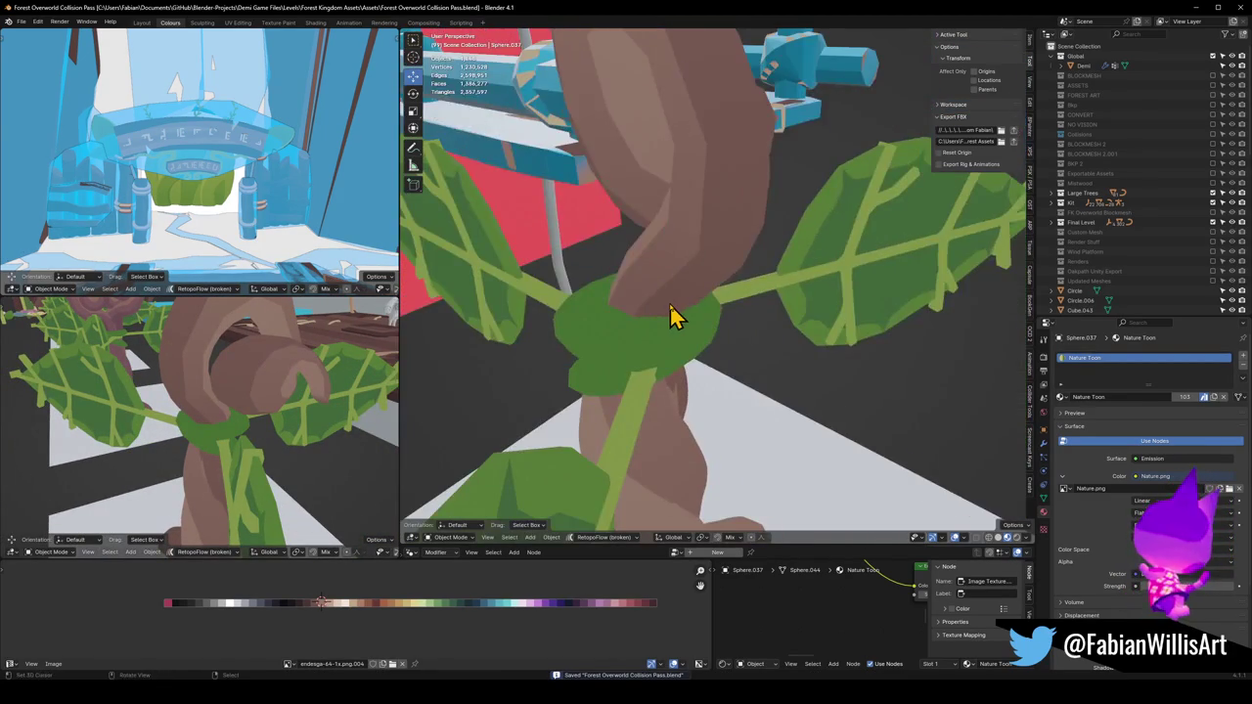
In Edit Mode on Bellflower Grapple.018, shift the leaf along X and rotate it
click(672, 316)
key(Tab)
scroll(730, 342, up, 5)
mouse_move(753, 358)
mouse_down()
mouse_move(782, 366)
mouse_move(806, 394)
mouse_move(864, 383)
mouse_move(832, 391)
mouse_up()
key(g)
key(x)
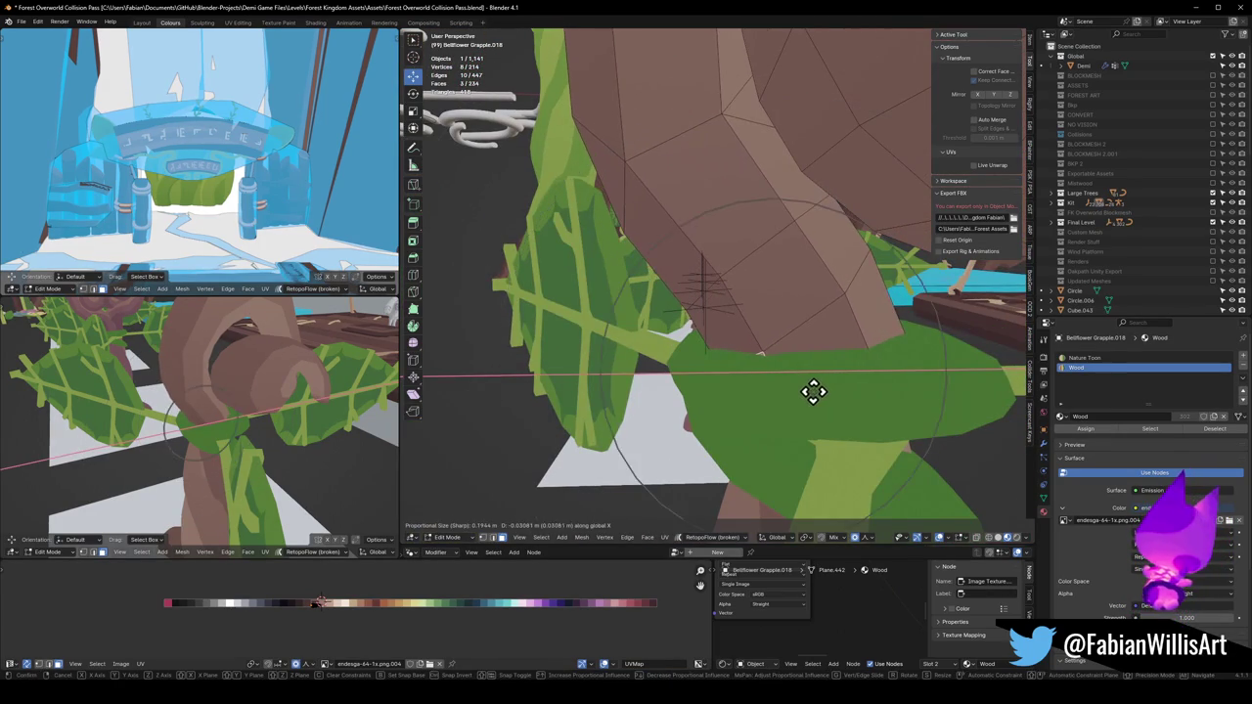
click(814, 391)
key(r)
click(832, 398)
Shift the leaf along Y, rotate it into place, and raise it on Z
key(g)
key(y)
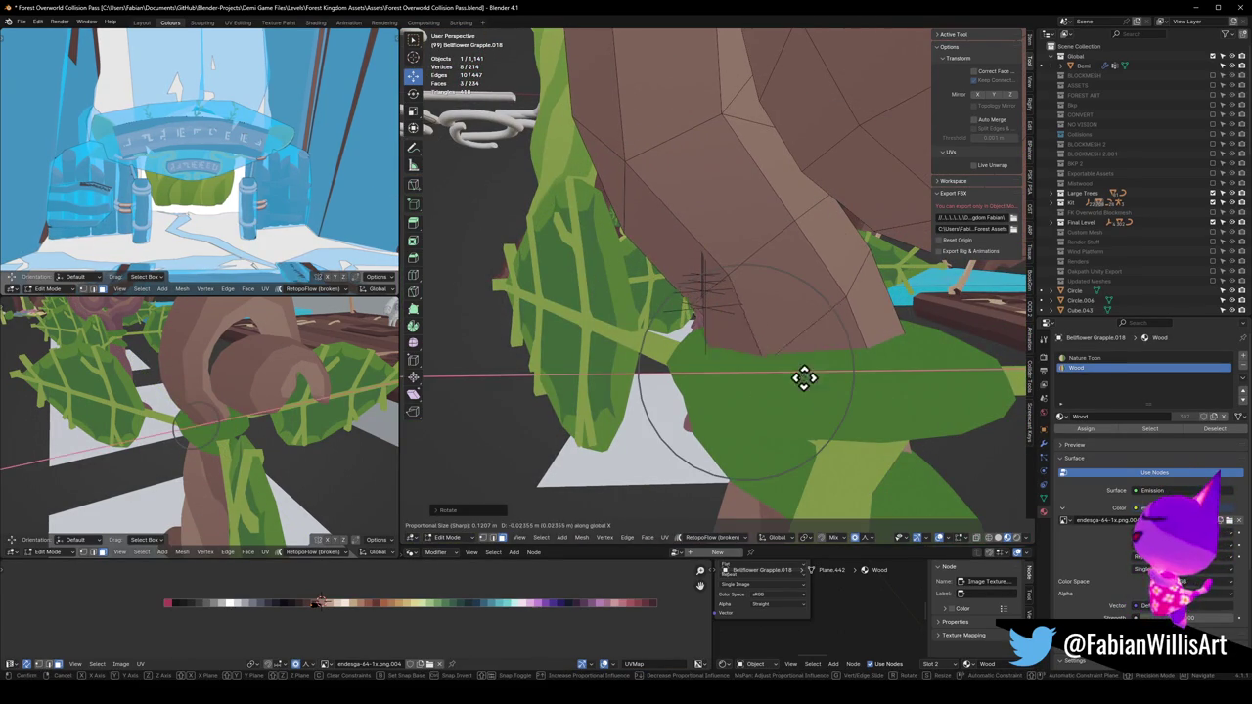
click(828, 379)
key(r)
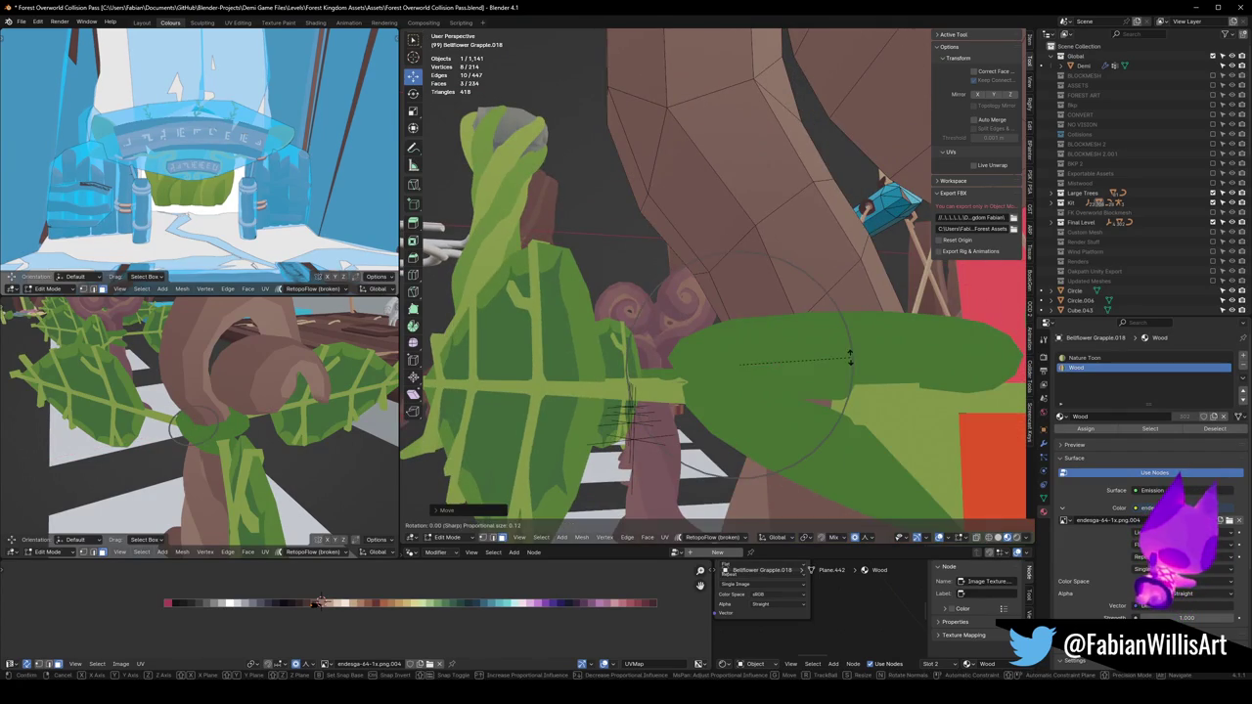
key(g)
key(z)
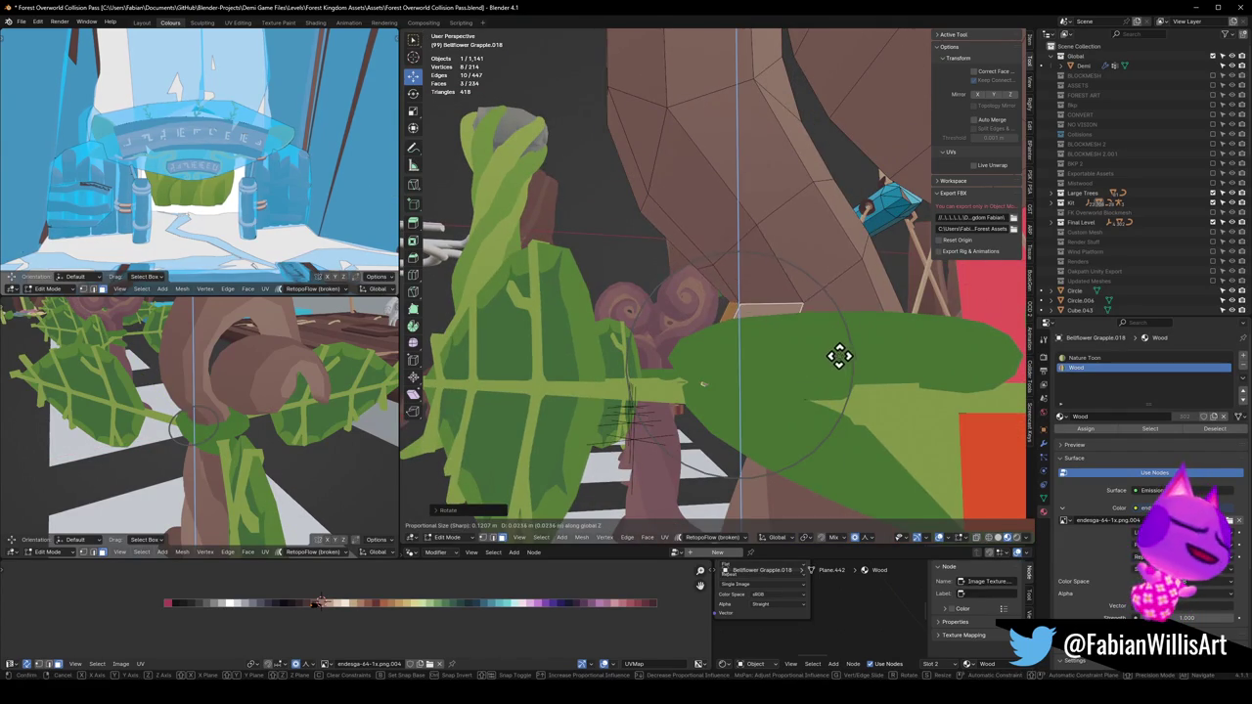
click(839, 355)
Slide two leaf-stem edges along X for a cleaner join with the wooden trunk
click(752, 311)
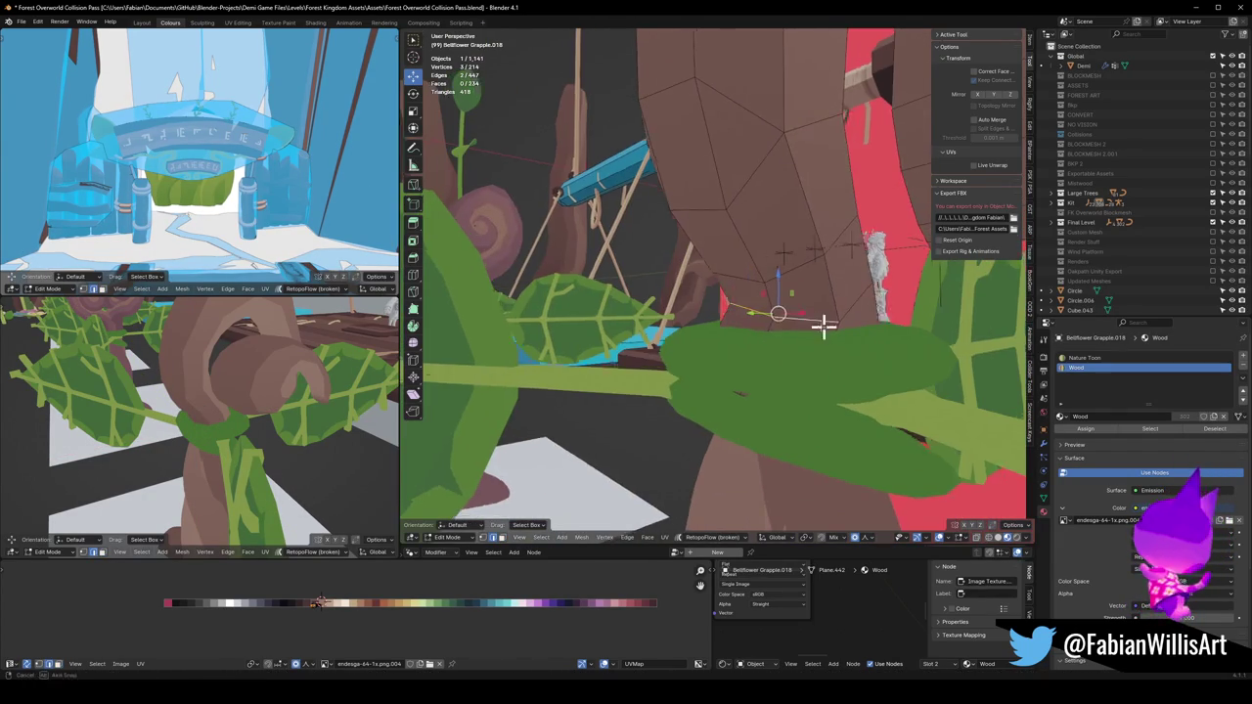
key(g)
key(x)
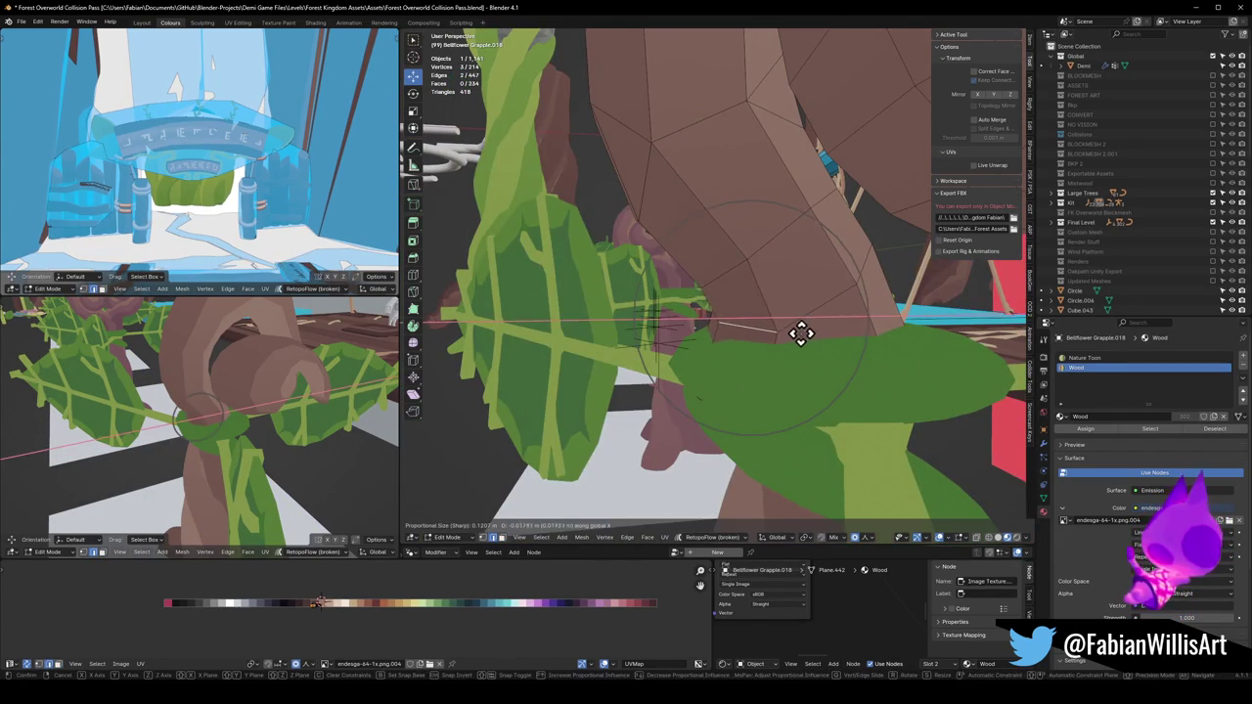
click(802, 334)
mouse_move(773, 376)
mouse_down()
mouse_move(838, 392)
mouse_move(749, 336)
mouse_move(696, 350)
mouse_move(772, 352)
mouse_move(733, 319)
mouse_move(765, 326)
mouse_move(738, 275)
mouse_move(723, 320)
mouse_move(779, 324)
mouse_move(710, 332)
mouse_move(786, 343)
mouse_move(647, 326)
mouse_move(788, 337)
mouse_up()
click(750, 343)
key(g)
key(x)
click(812, 357)
Clear the mesh selection, return to Object Mode, and save the file
alt+click(733, 319)
scroll(765, 326, up, 2)
click(769, 329)
key(Tab)
key(ctrl+s)
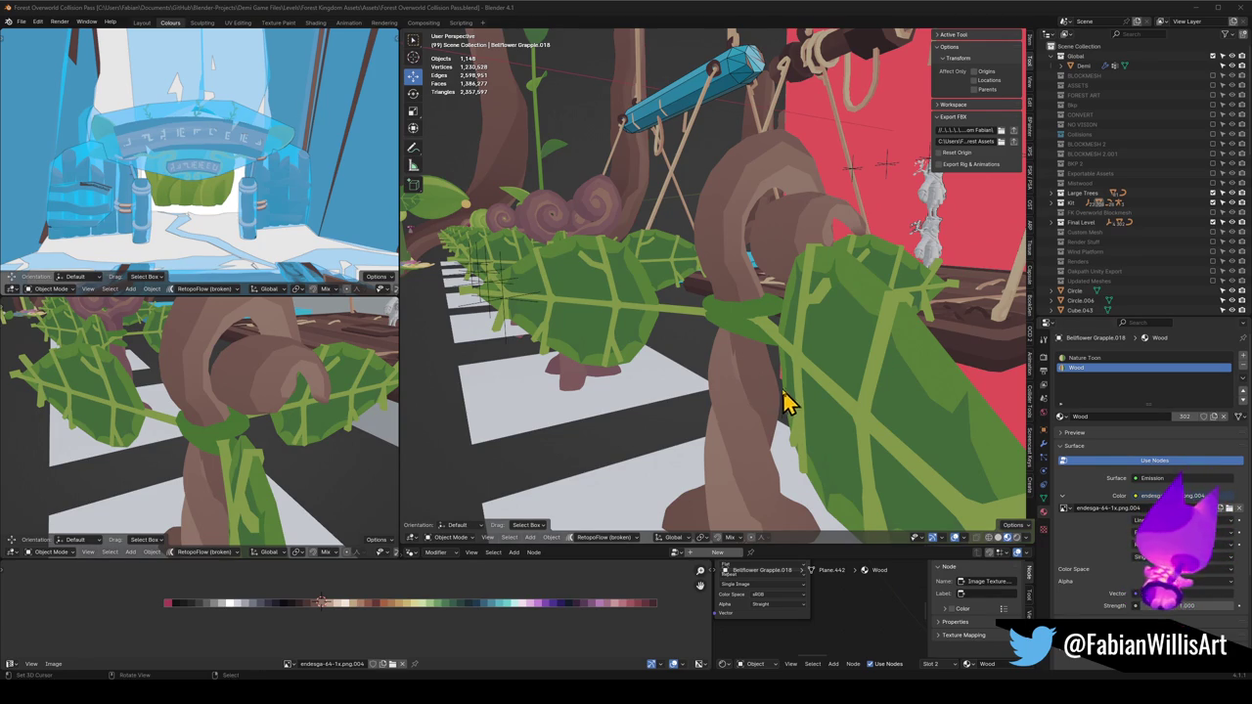
scroll(690, 344, down, 4)
mouse_move(792, 280)
mouse_down()
mouse_move(634, 287)
mouse_move(687, 292)
mouse_up()
key(ctrl+s)
mouse_move(746, 323)
mouse_down()
mouse_move(802, 316)
mouse_move(772, 358)
mouse_move(766, 343)
mouse_move(852, 316)
mouse_move(598, 356)
mouse_move(807, 326)
mouse_up()
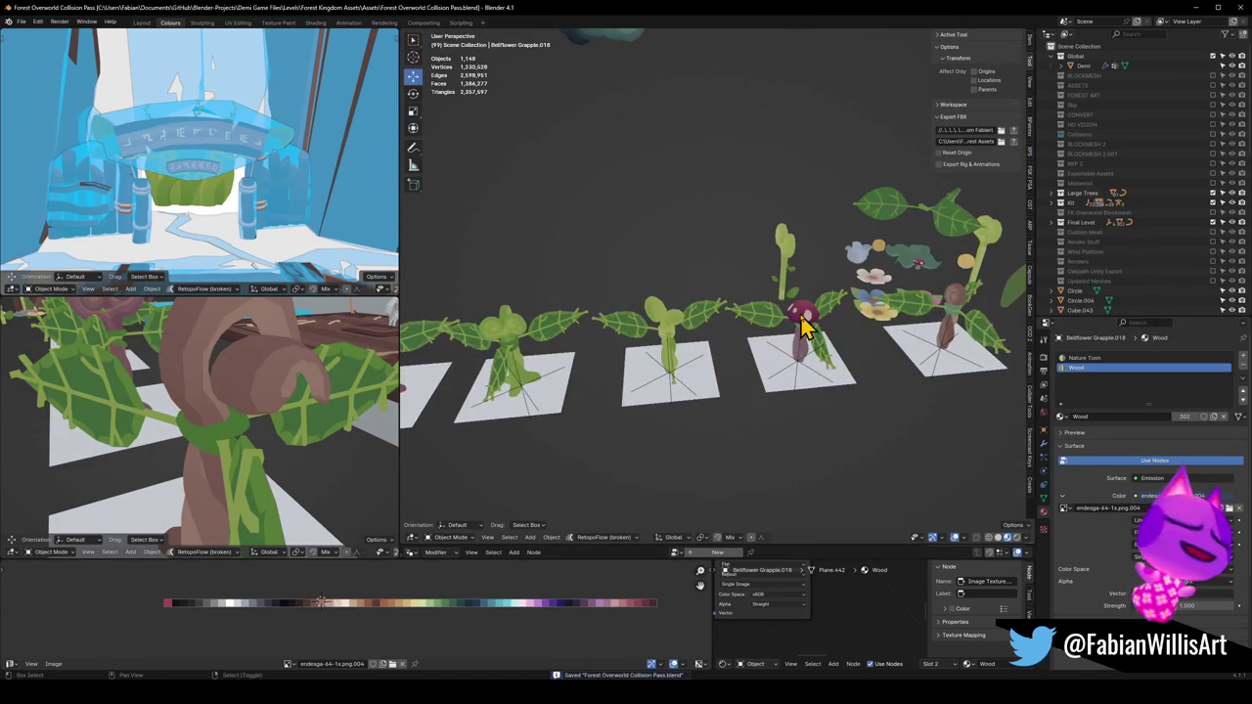
click(805, 321)
Duplicate the mushroom, drop the copy, and set the 3D cursor at the first plant
key(shift+d)
click(692, 422)
key(shift+s)
click(512, 391)
key(KP_Decimal)
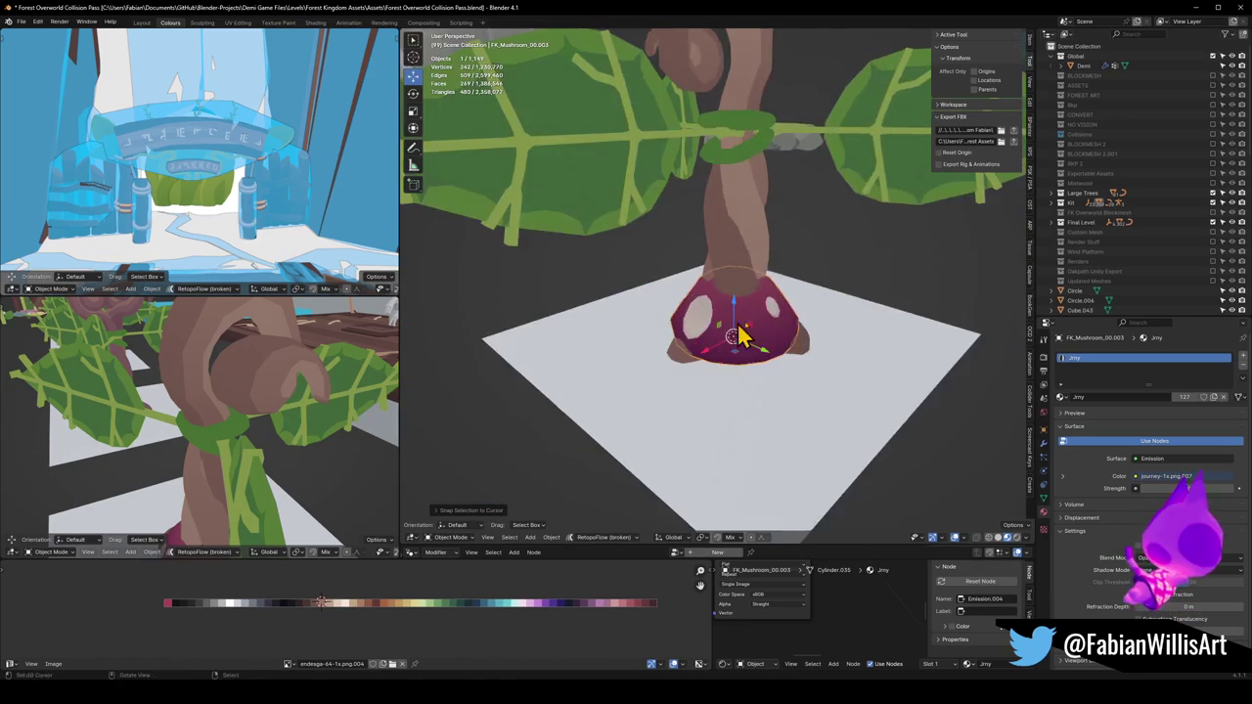
Resize the mushroom, clearing its scale once before setting the final size
key(s)
click(773, 323)
key(alt+s)
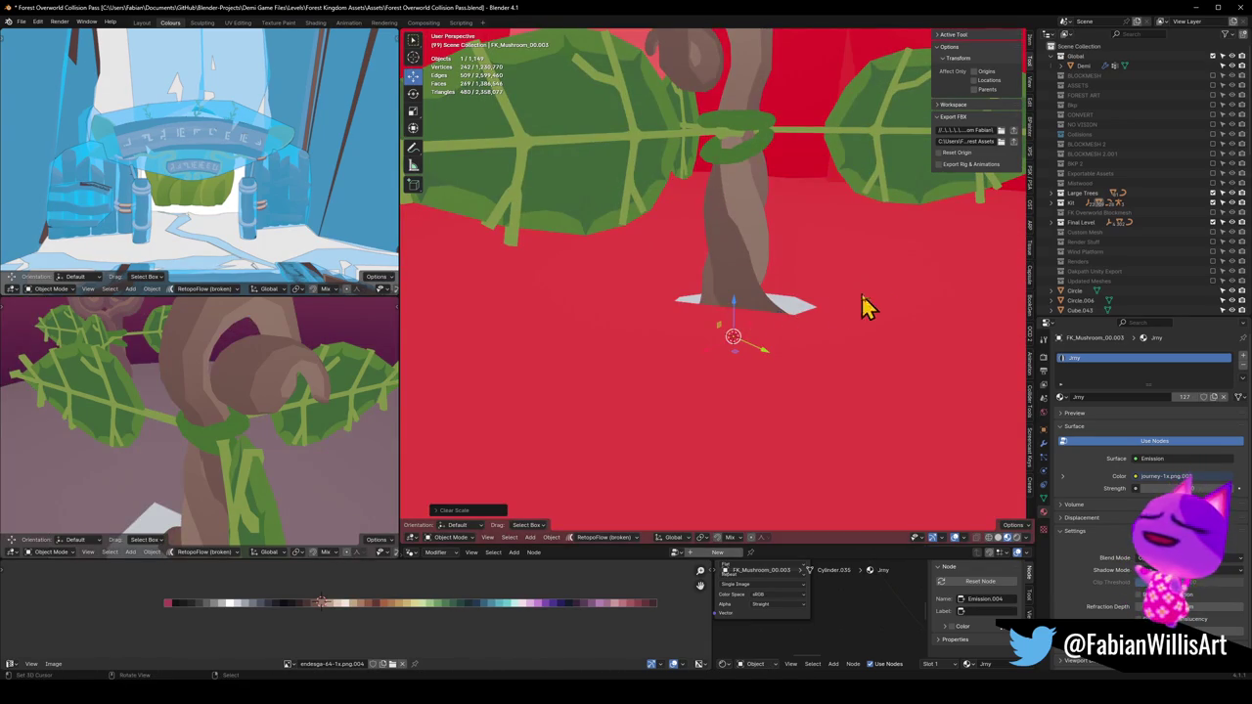
key(s)
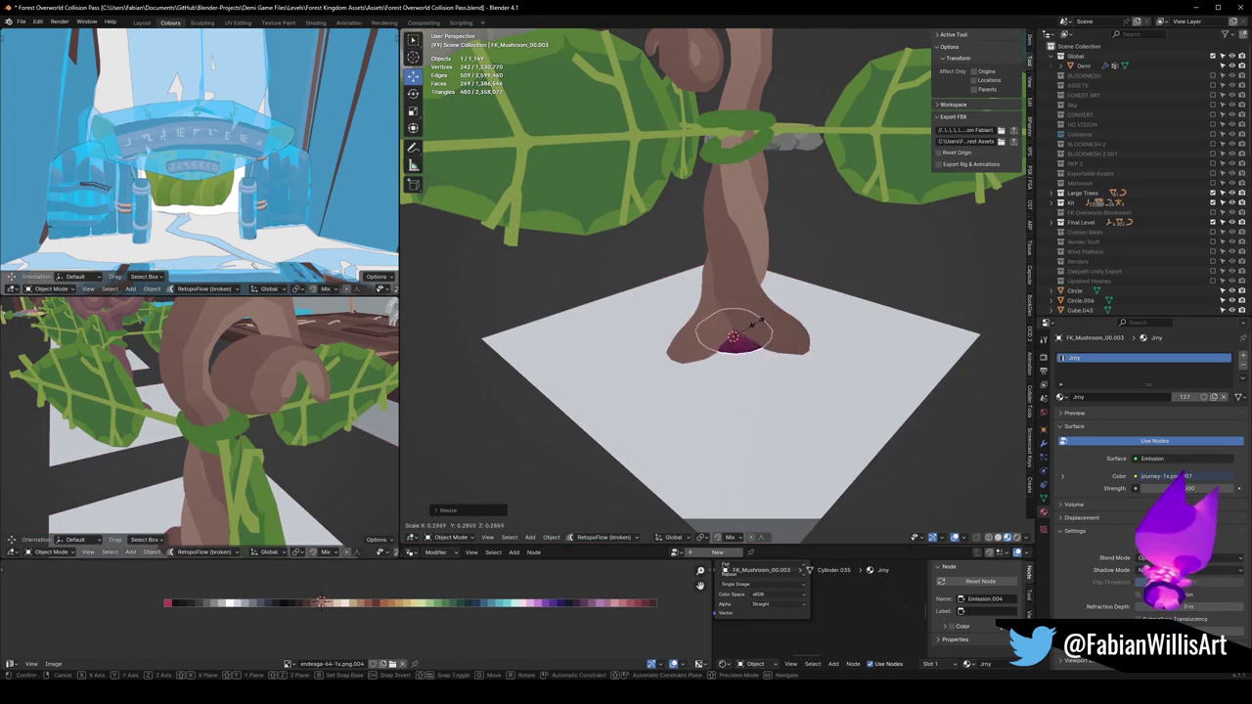
scroll(761, 328, left, 5)
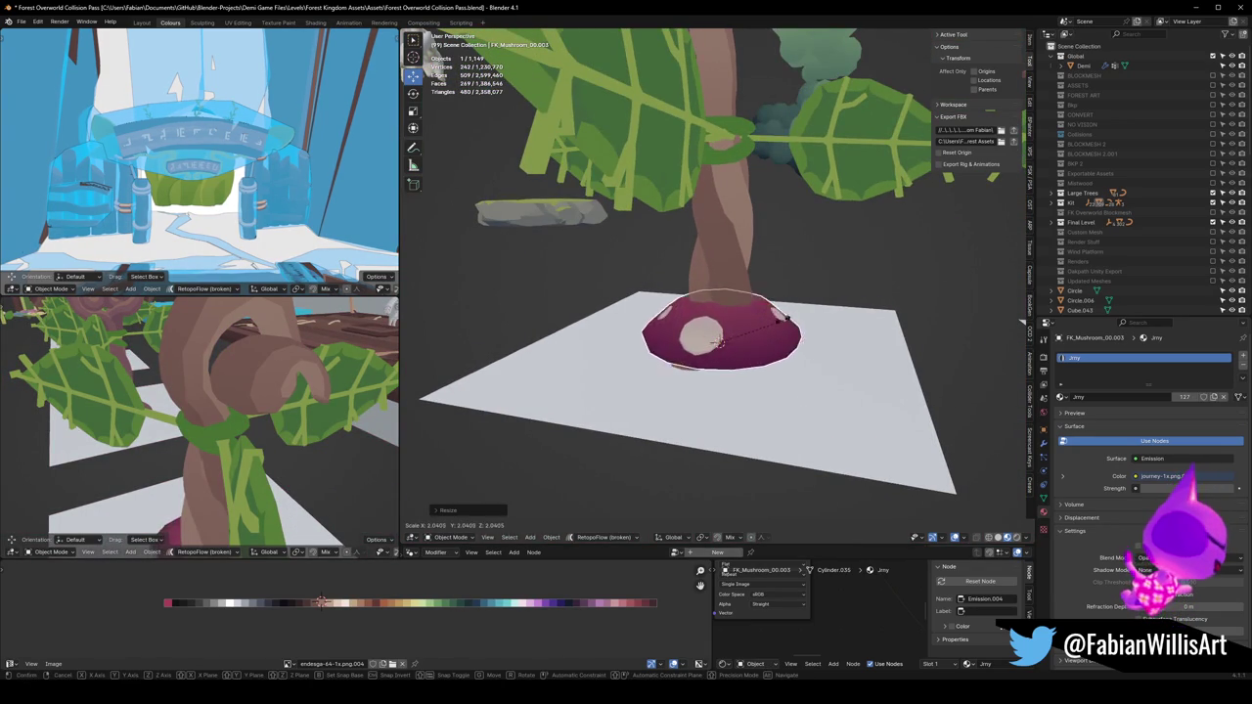
click(786, 330)
key(KP_Decimal)
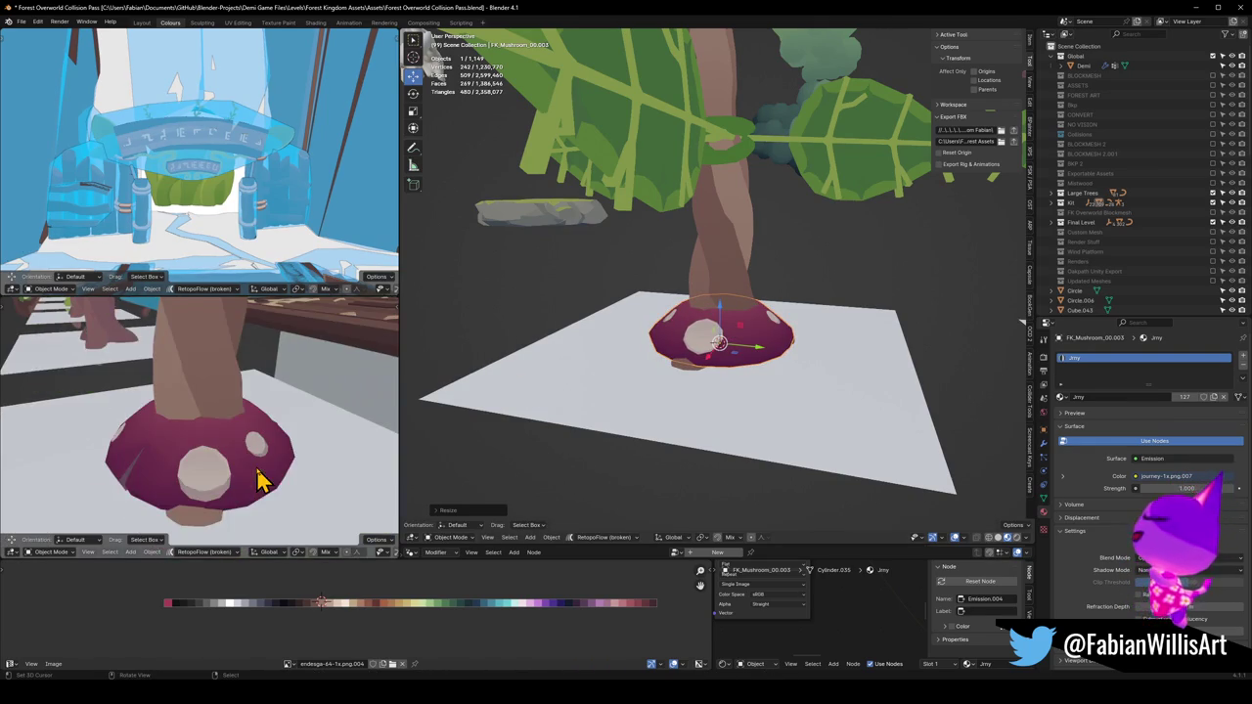
scroll(225, 450, down, 8)
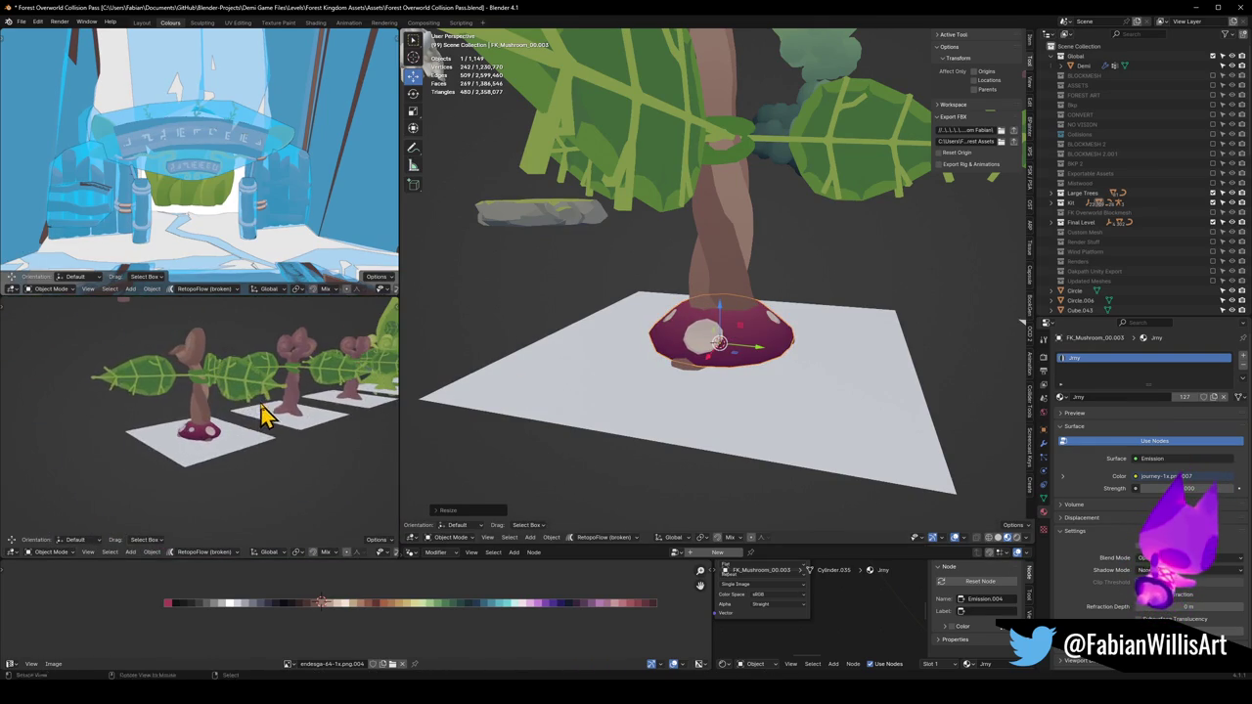
Lower FK_Mushroom_00.003 about 0.115 m on Z so it sinks around the trunk base
key(g)
key(z)
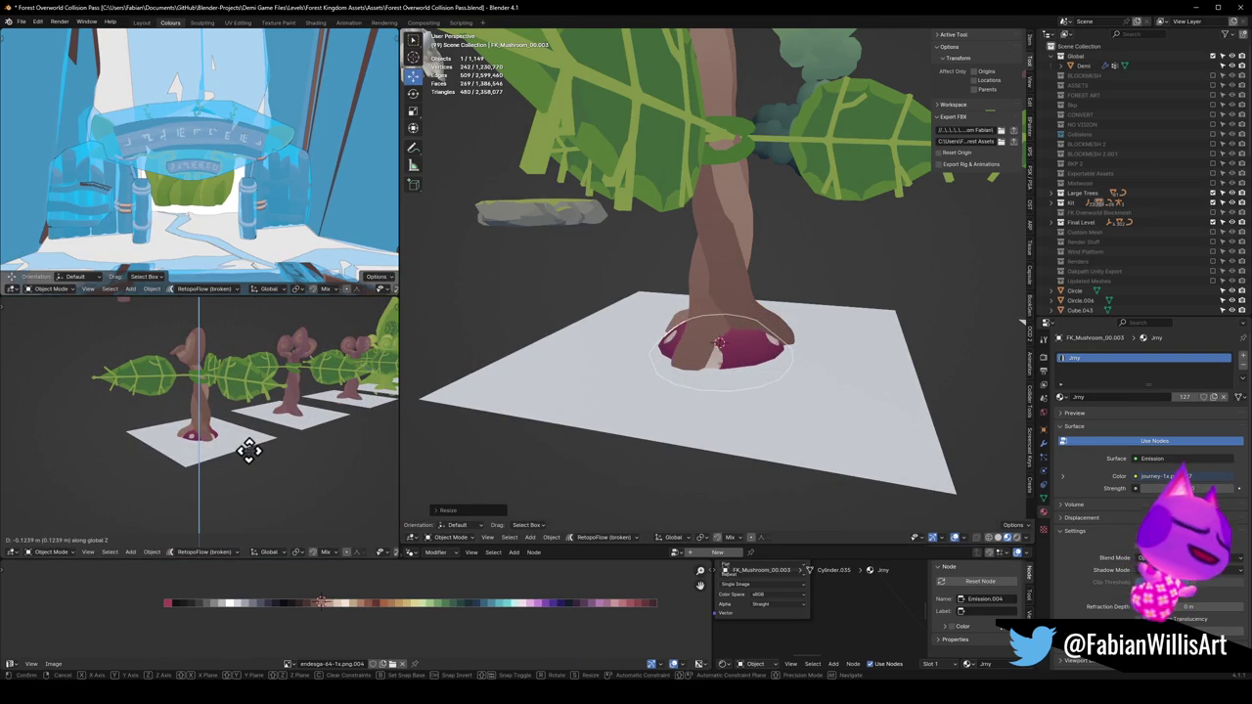
click(249, 447)
scroll(235, 442, up, 6)
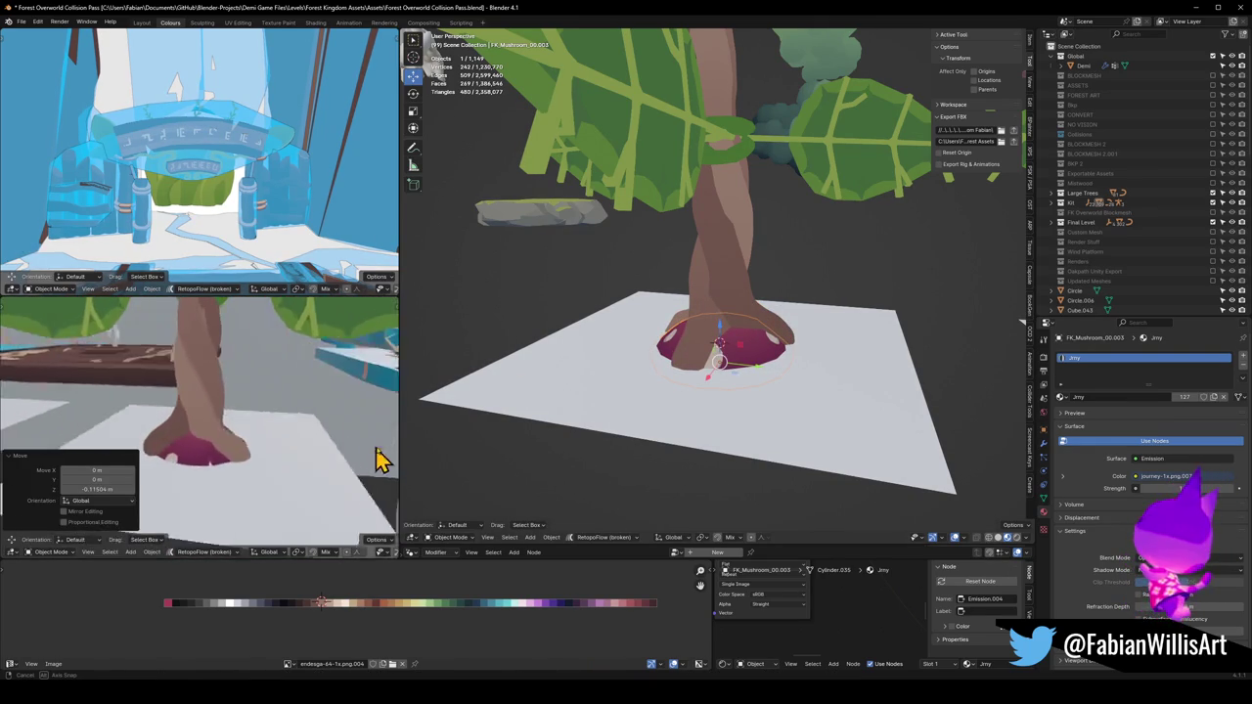
scroll(288, 456, down, 6)
scroll(266, 439, up, 3)
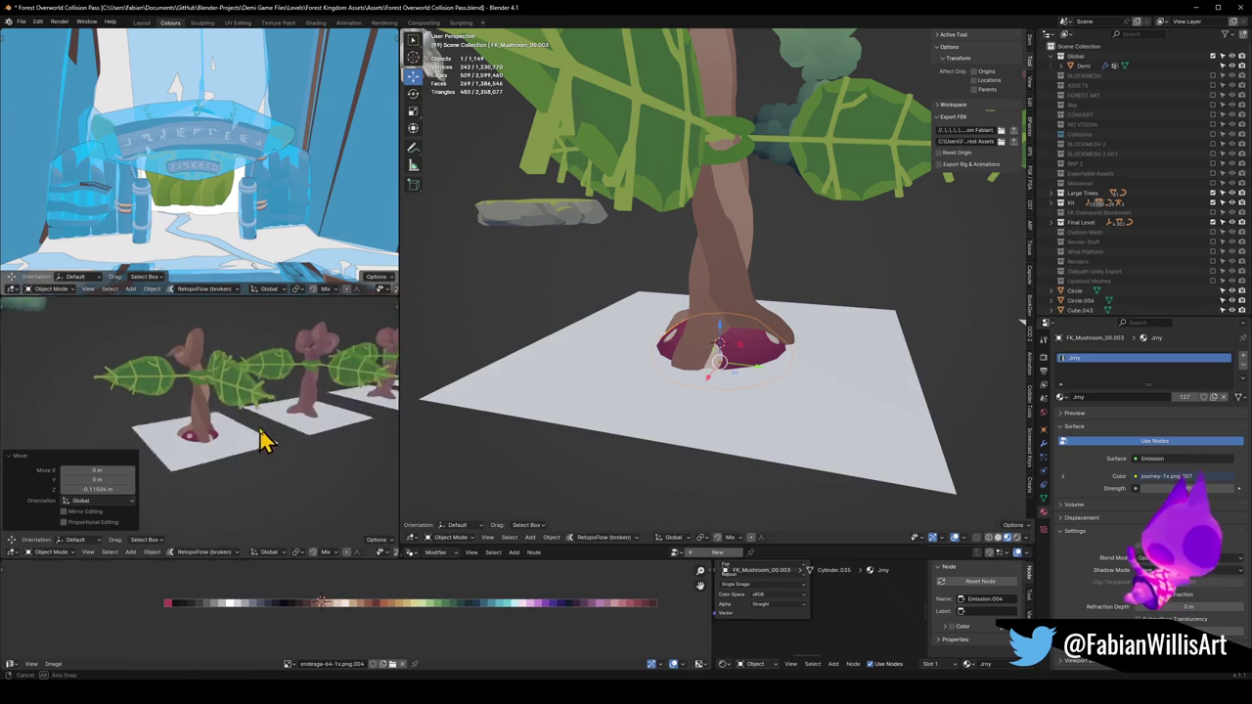
scroll(265, 442, down, 3)
scroll(243, 434, up, 3)
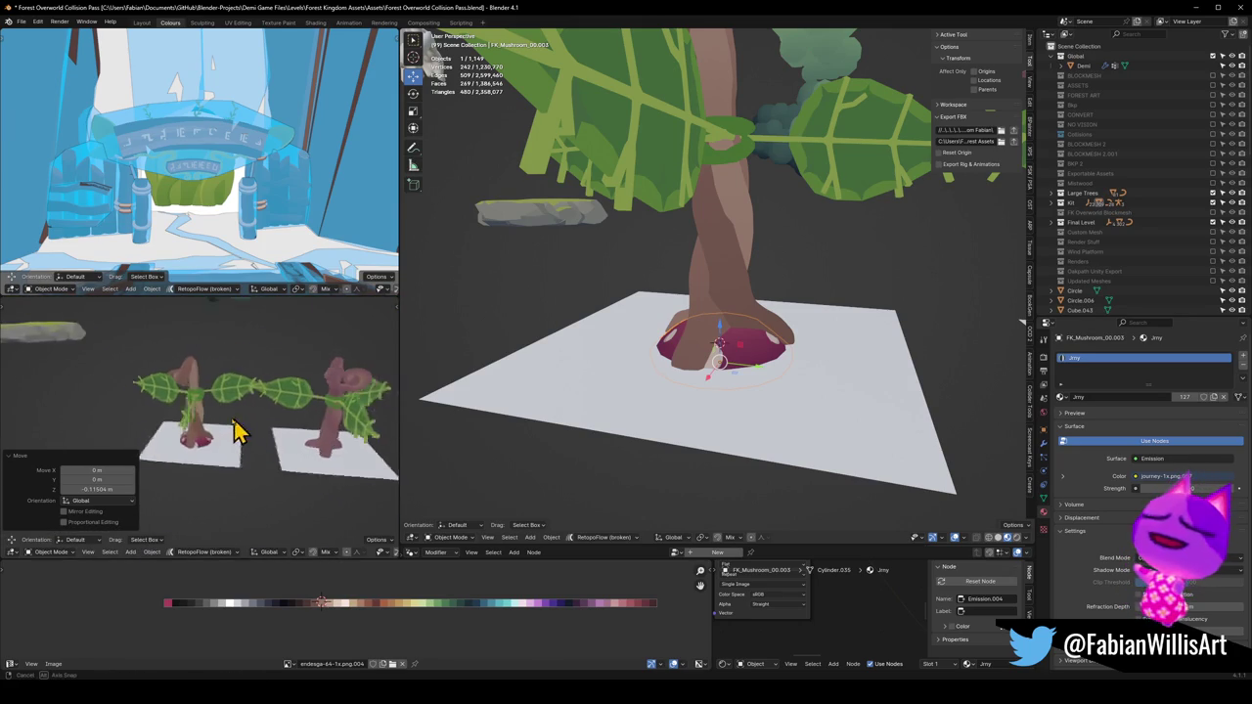
scroll(225, 436, up, 3)
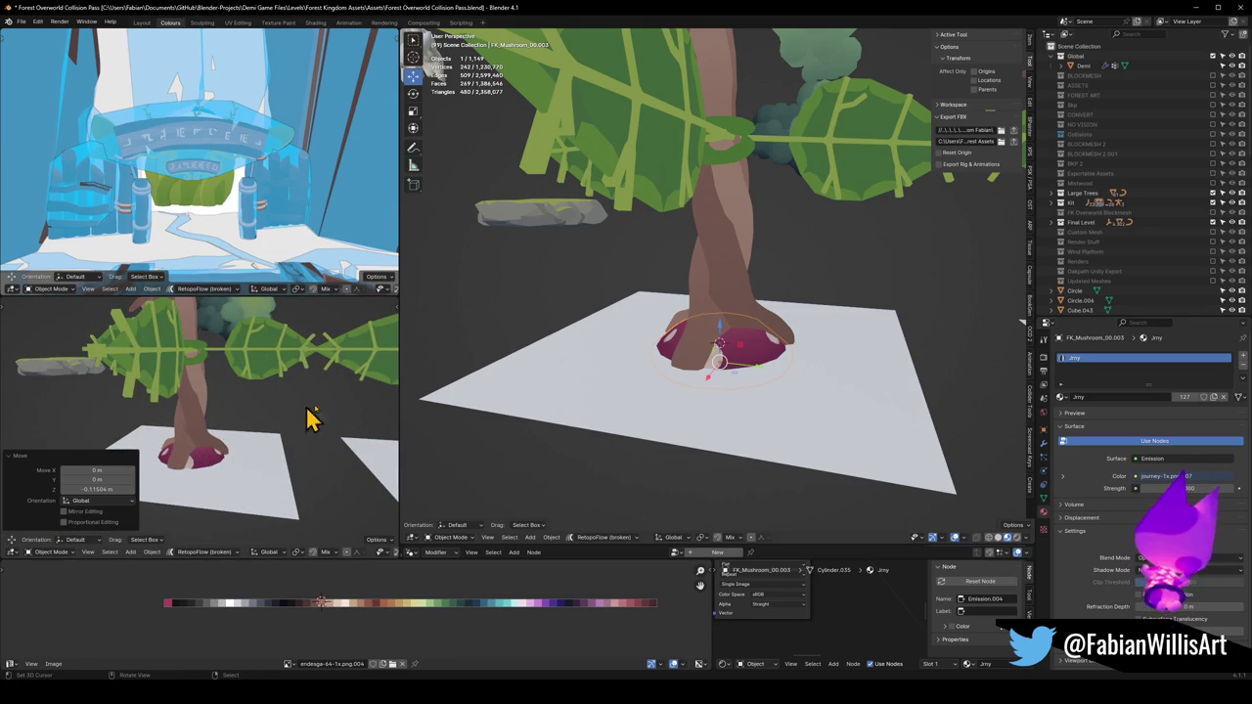
Select the white ground plane Plane.195 and begin moving it vertically
click(791, 422)
key(g)
key(z)
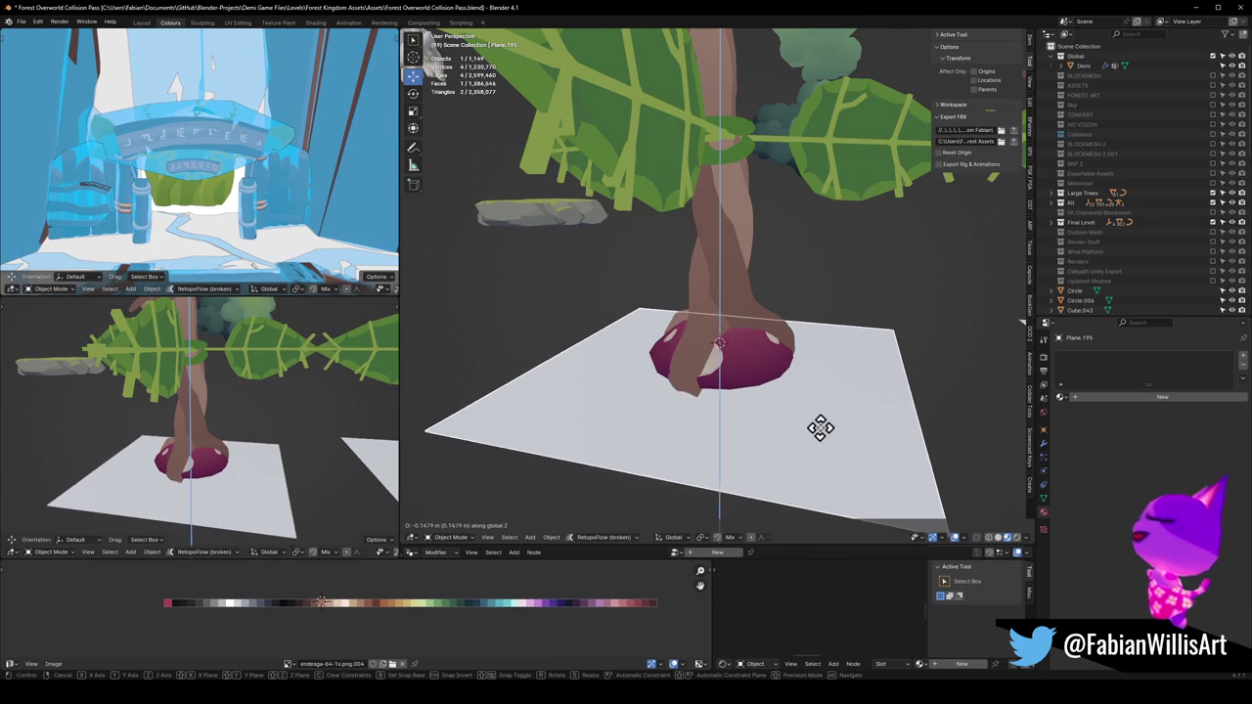
Drop the white ground plane into place below the mushroom
click(822, 422)
scroll(335, 434, down, 3)
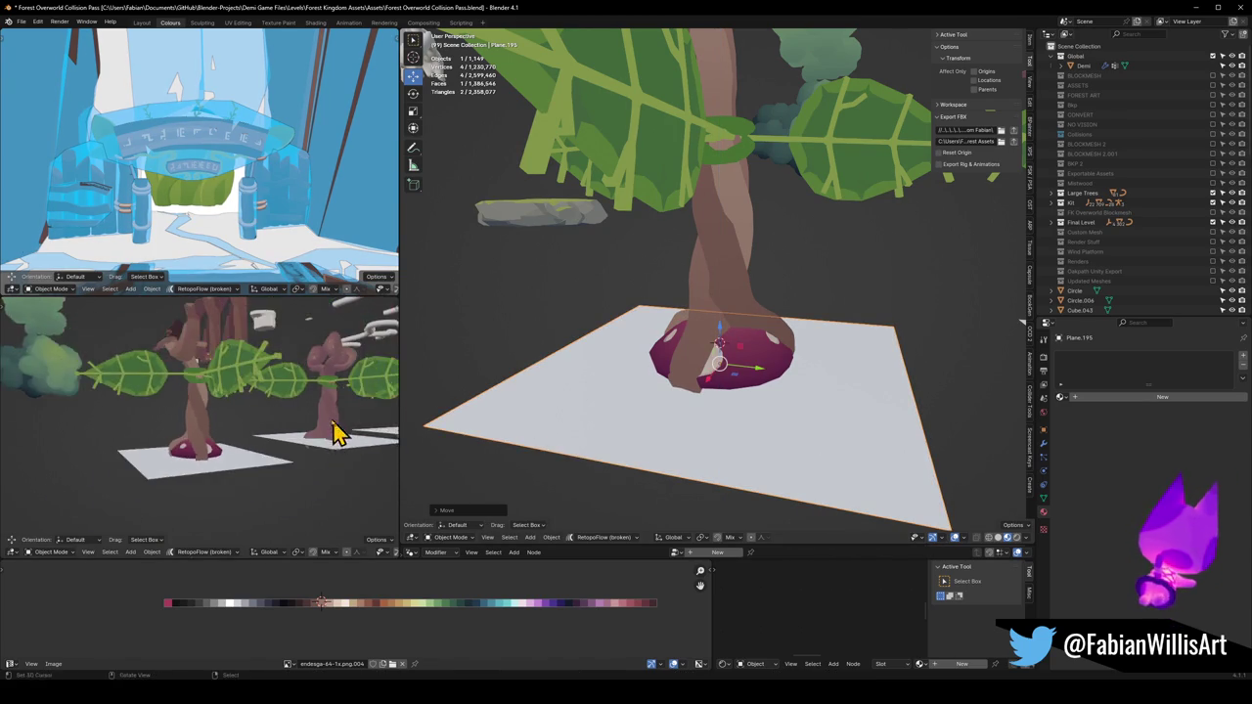
mouse_move(287, 431)
mouse_down()
mouse_move(232, 437)
mouse_move(302, 430)
mouse_move(61, 425)
mouse_move(268, 408)
mouse_move(205, 420)
mouse_move(256, 411)
mouse_move(256, 430)
mouse_move(229, 420)
mouse_move(287, 411)
mouse_move(237, 404)
mouse_move(311, 401)
mouse_move(271, 420)
mouse_move(294, 416)
mouse_up()
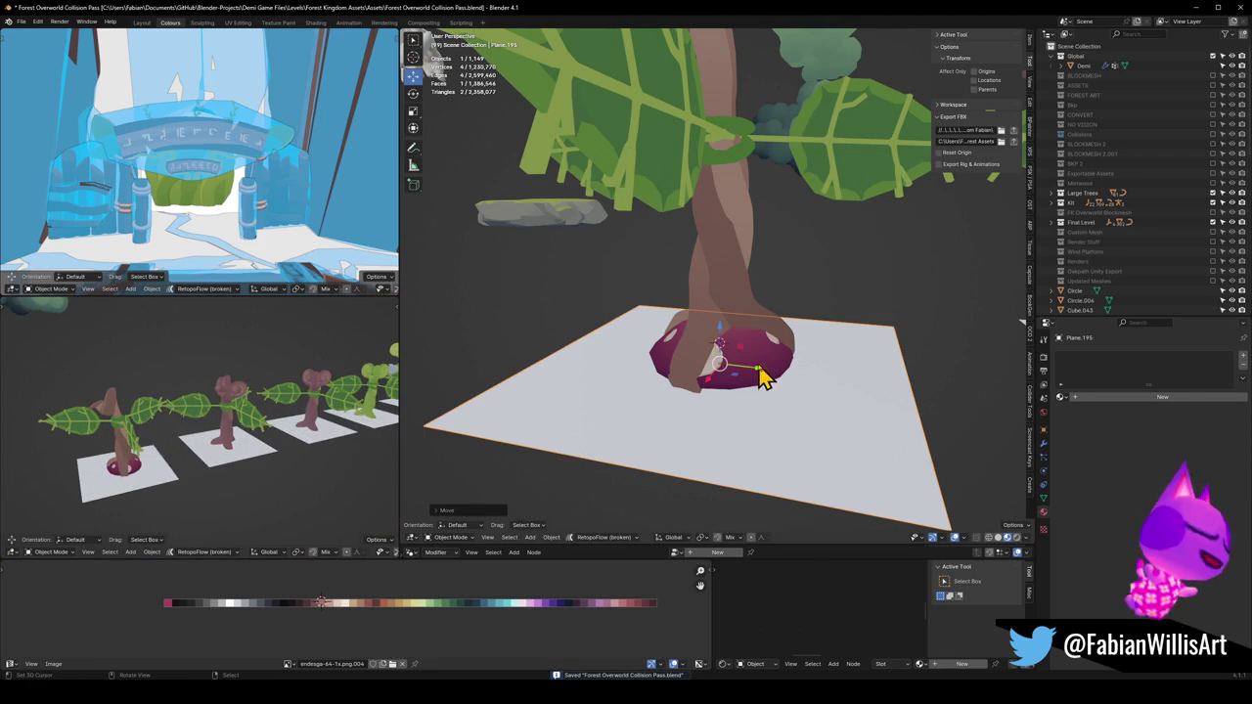
Hide and unhide the mushroom to check beneath it, then select leaf propeller Sphere.037
click(762, 377)
key(h)
mouse_move(274, 467)
mouse_down()
mouse_move(235, 447)
mouse_move(217, 460)
mouse_up()
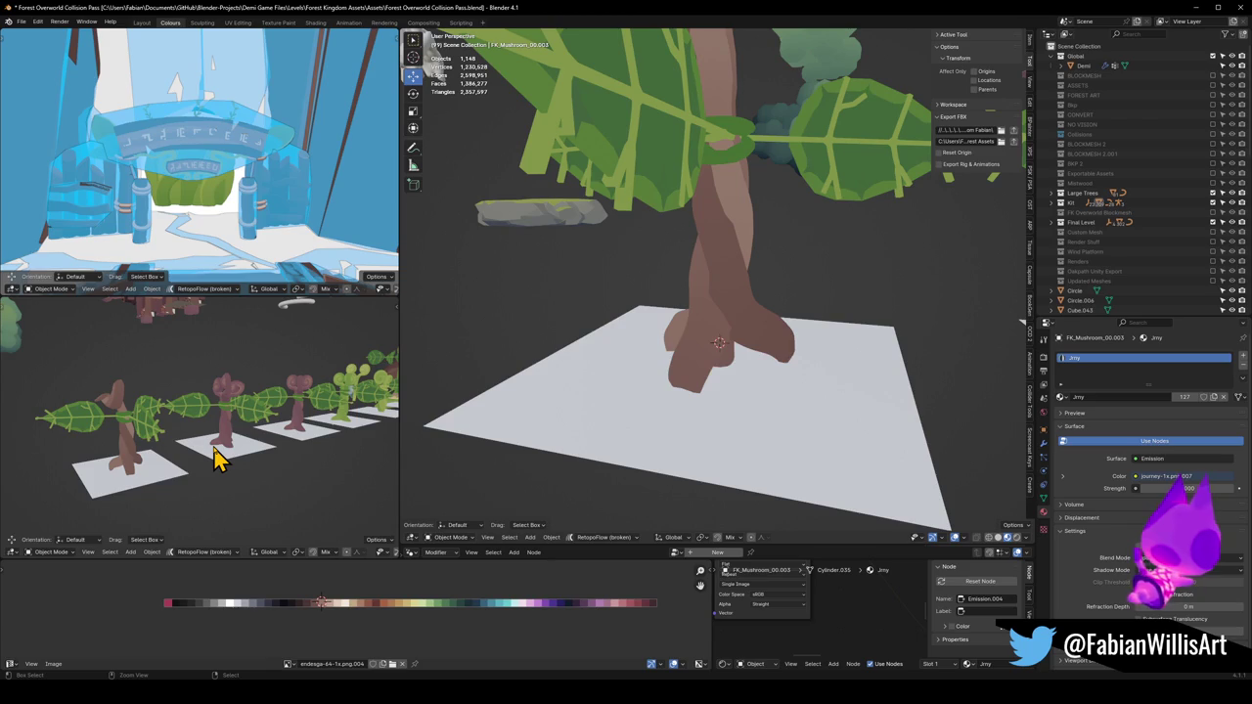
key(alt+h)
mouse_move(793, 376)
mouse_down()
mouse_move(796, 363)
mouse_move(760, 349)
mouse_move(767, 386)
mouse_move(780, 366)
mouse_move(801, 384)
mouse_up()
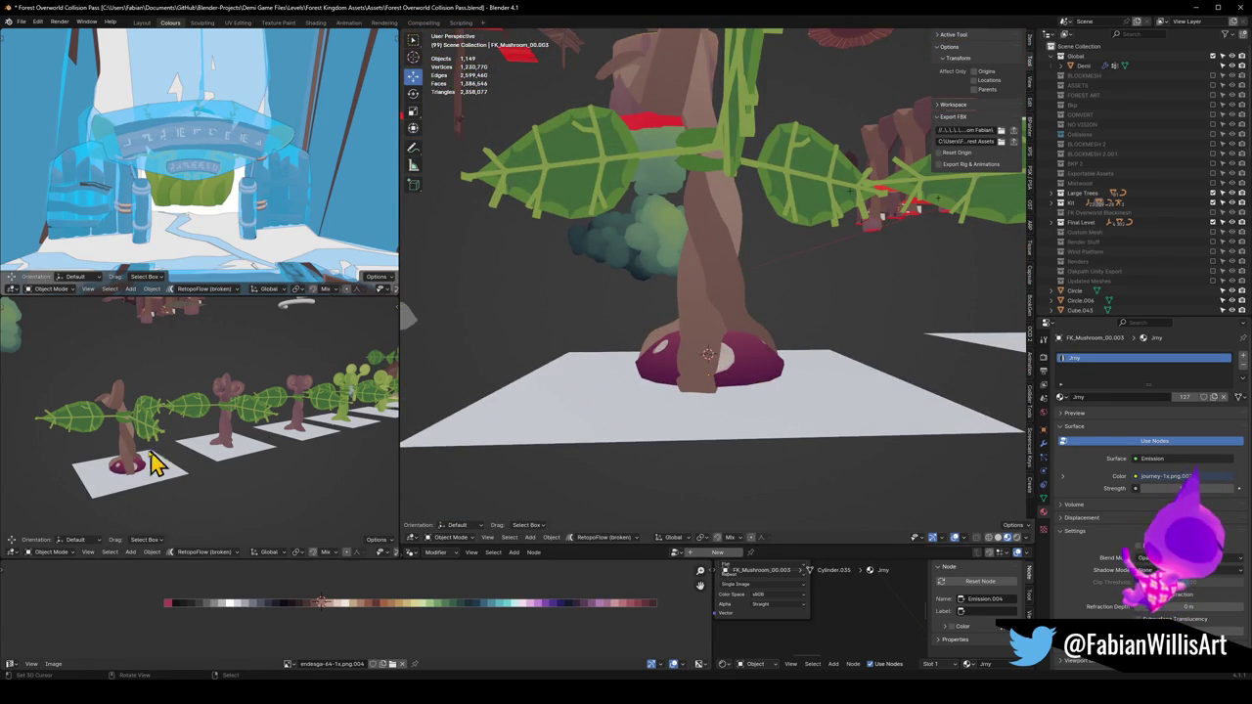
scroll(270, 449, down, 3)
drag(238, 425, 237, 439)
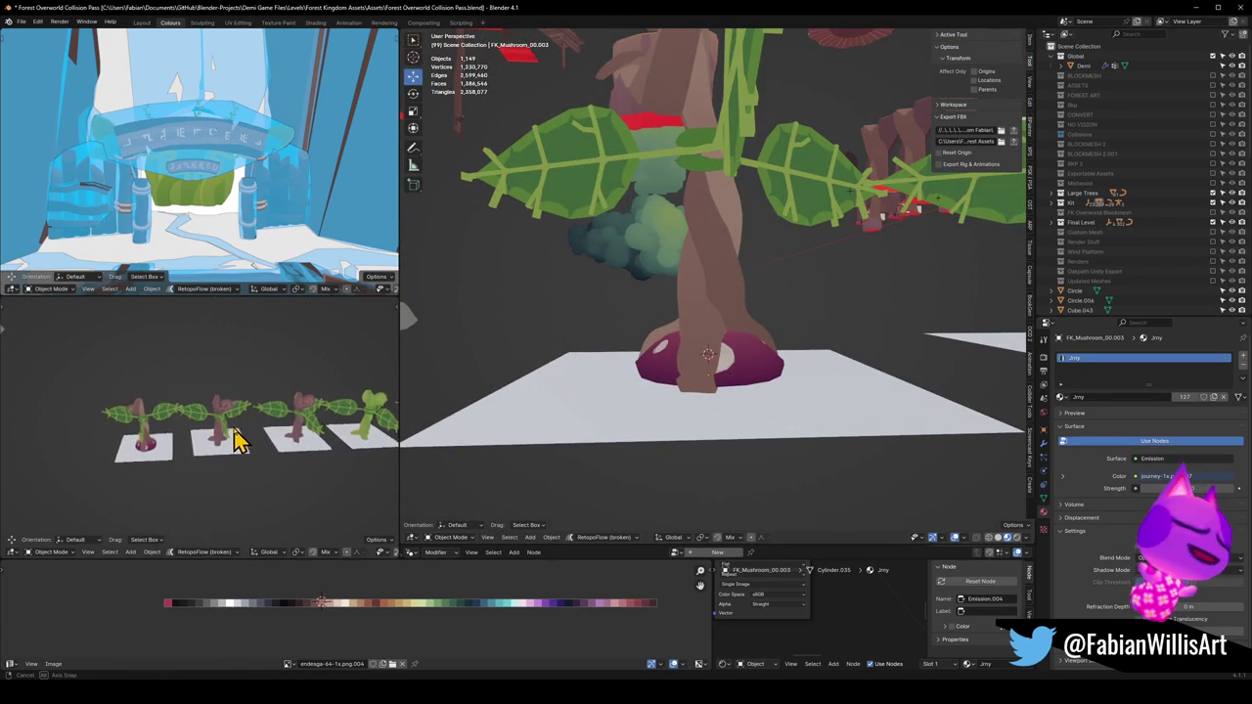
click(760, 202)
scroll(772, 204, down, 3)
Rotate the propeller leaves about Z and save the file
key(r)
key(z)
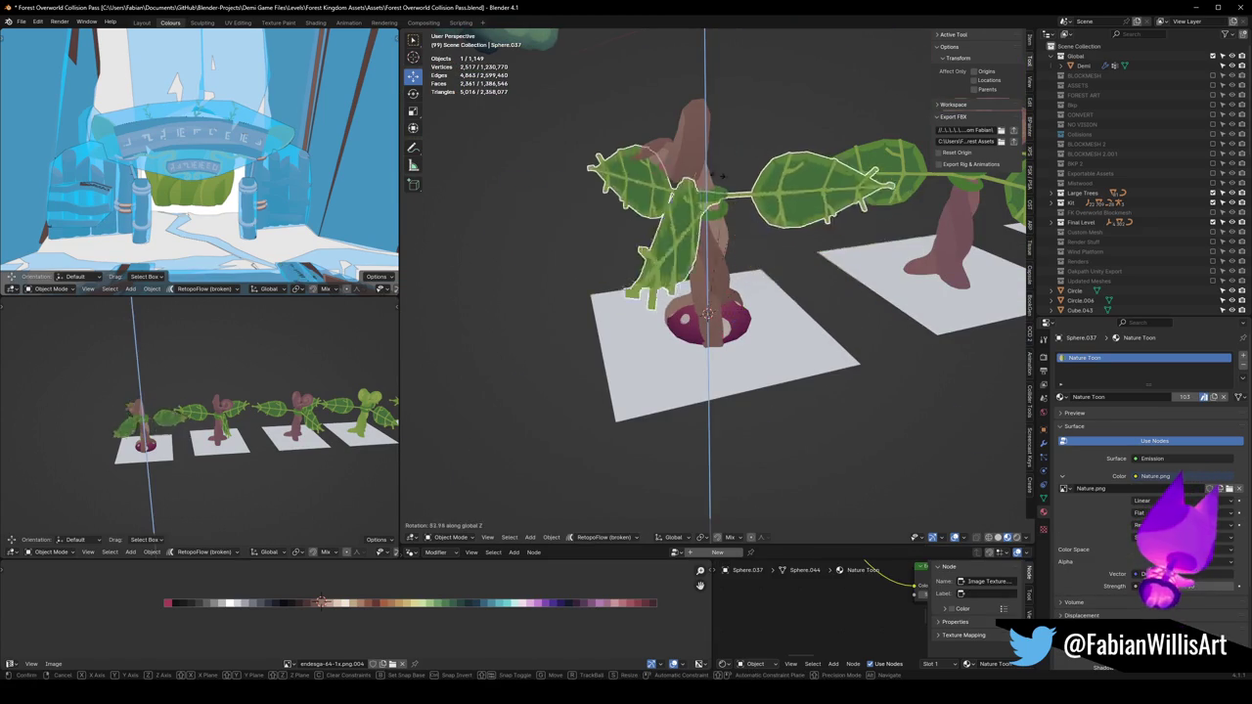
mouse_move(583, 203)
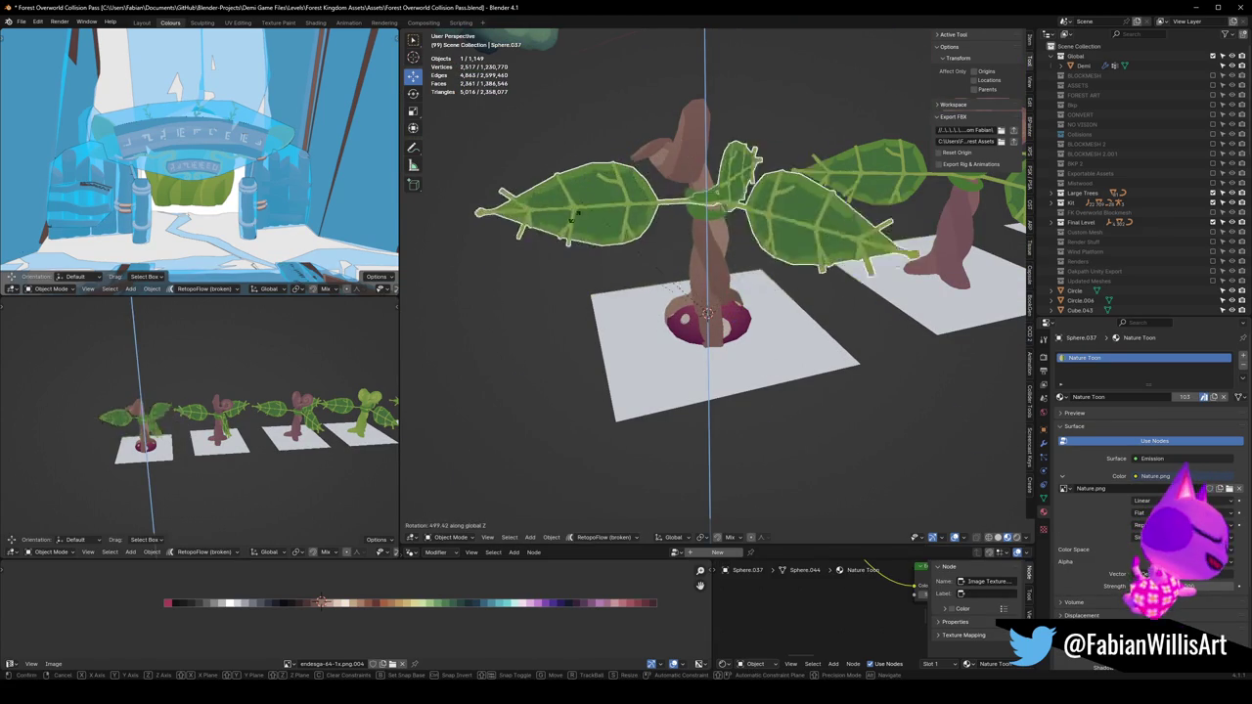
scroll(238, 480, up, 3)
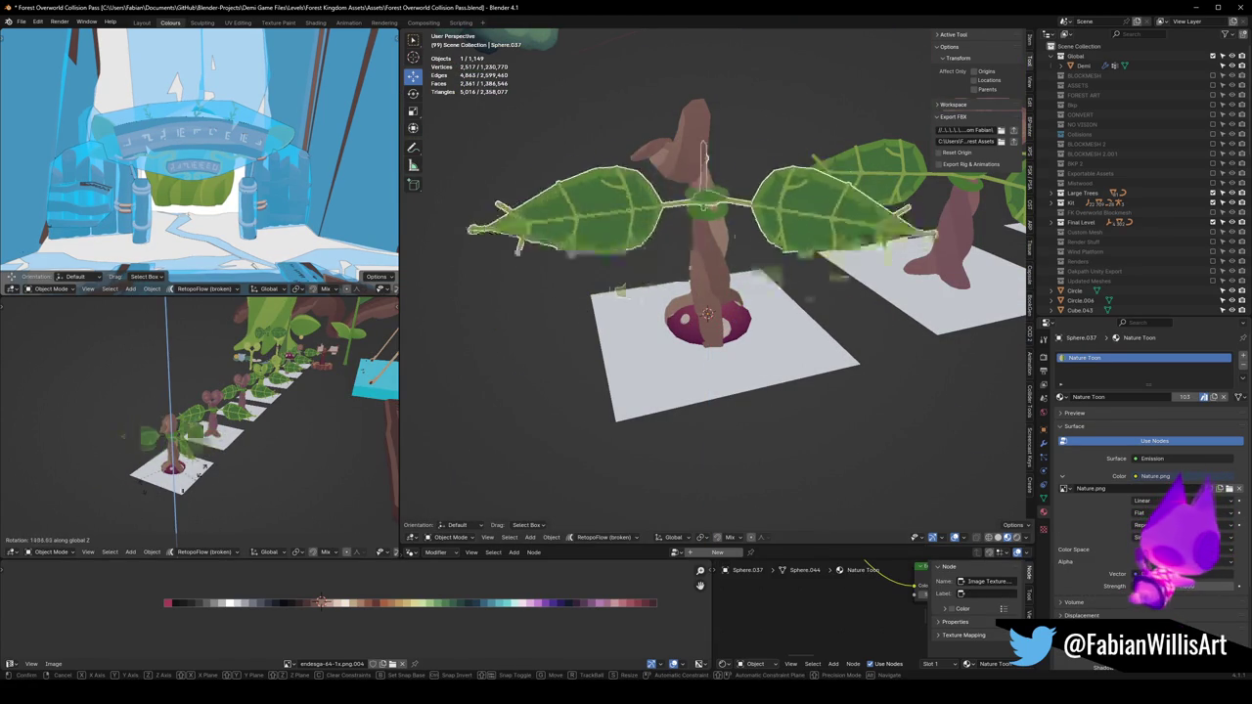
click(209, 460)
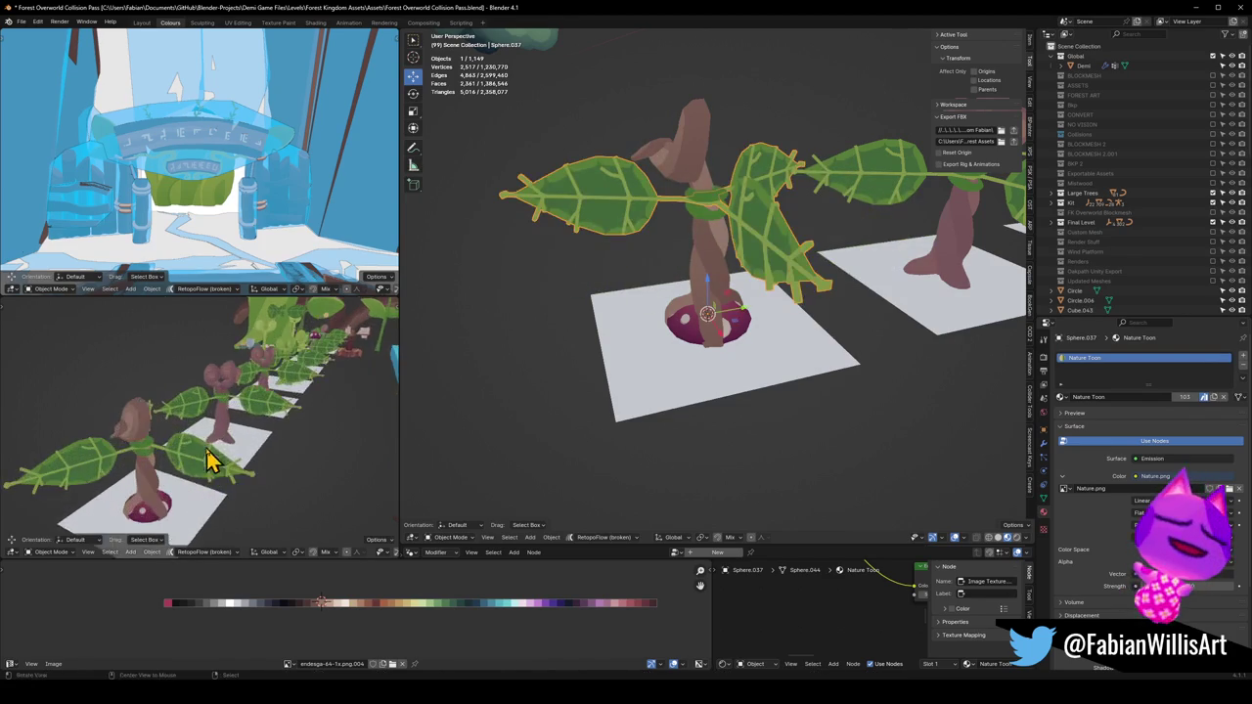
key(ctrl+s)
Move SD_PropellerBase next to the first bellflower plant
scroll(932, 255, down, 5)
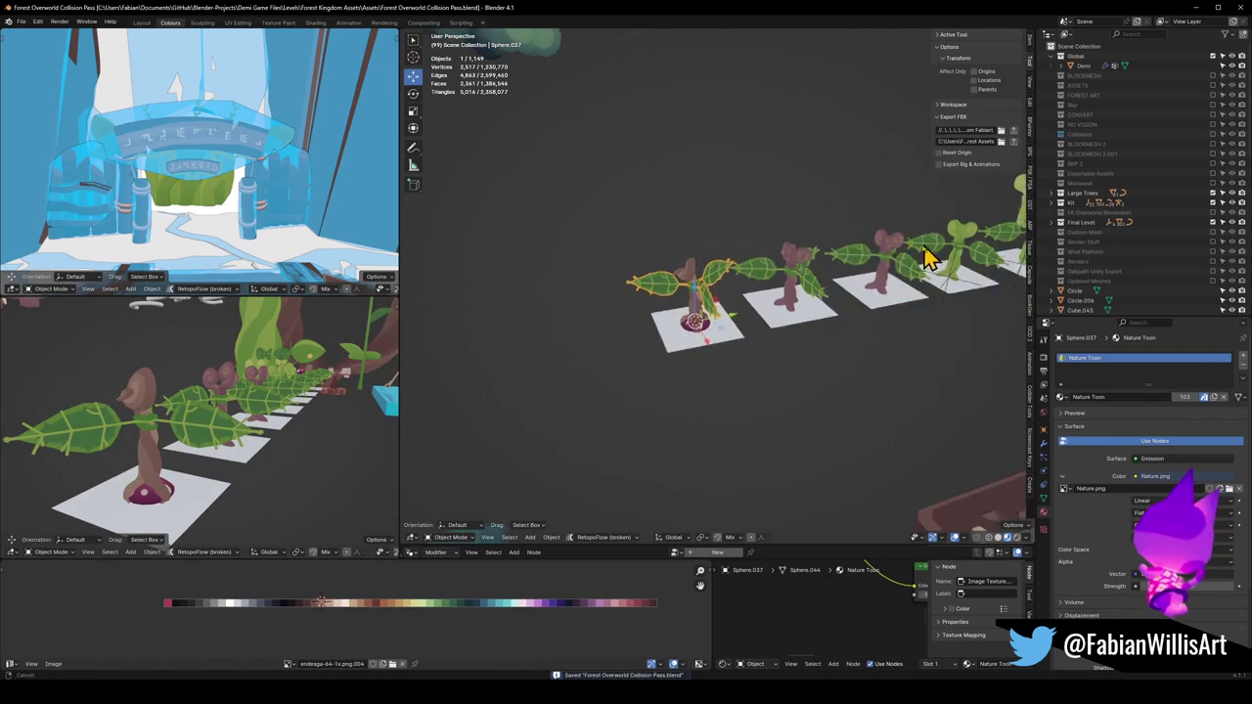
scroll(932, 254, up, 5)
click(760, 258)
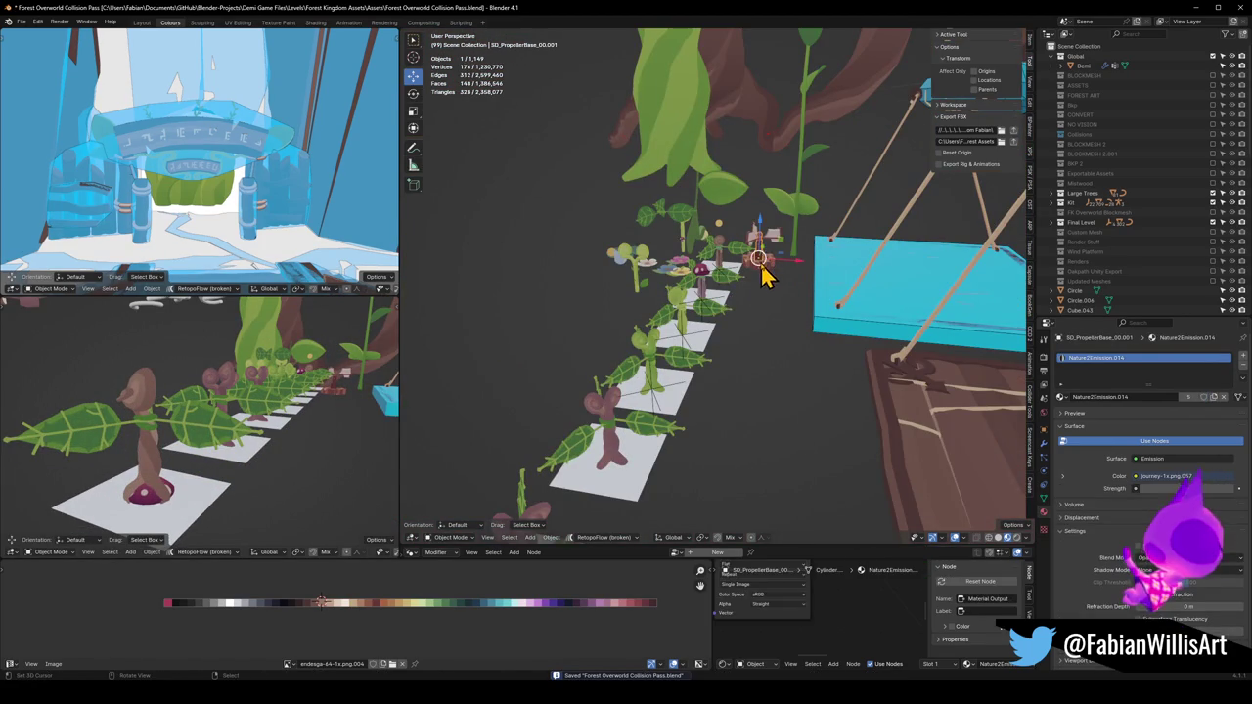
drag(771, 272, 434, 469)
scroll(525, 424, up, 3)
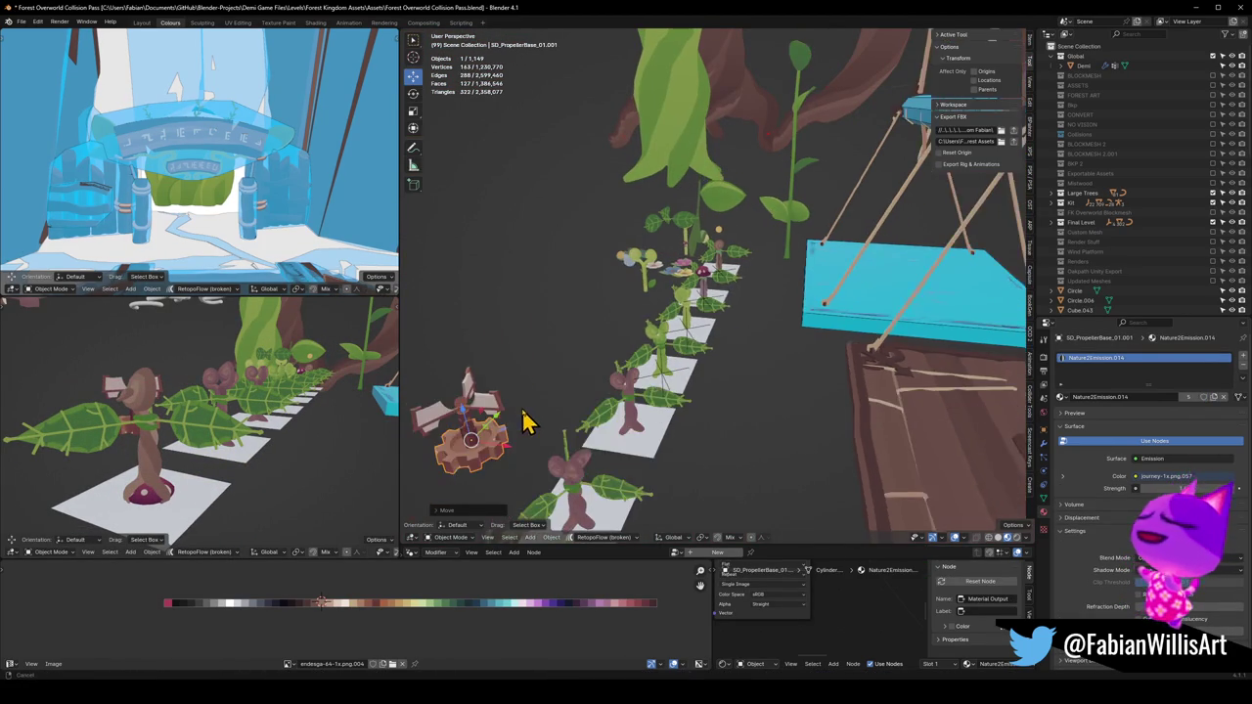
scroll(577, 392, up, 3)
mouse_move(615, 489)
mouse_down()
mouse_move(755, 363)
mouse_move(742, 396)
mouse_up()
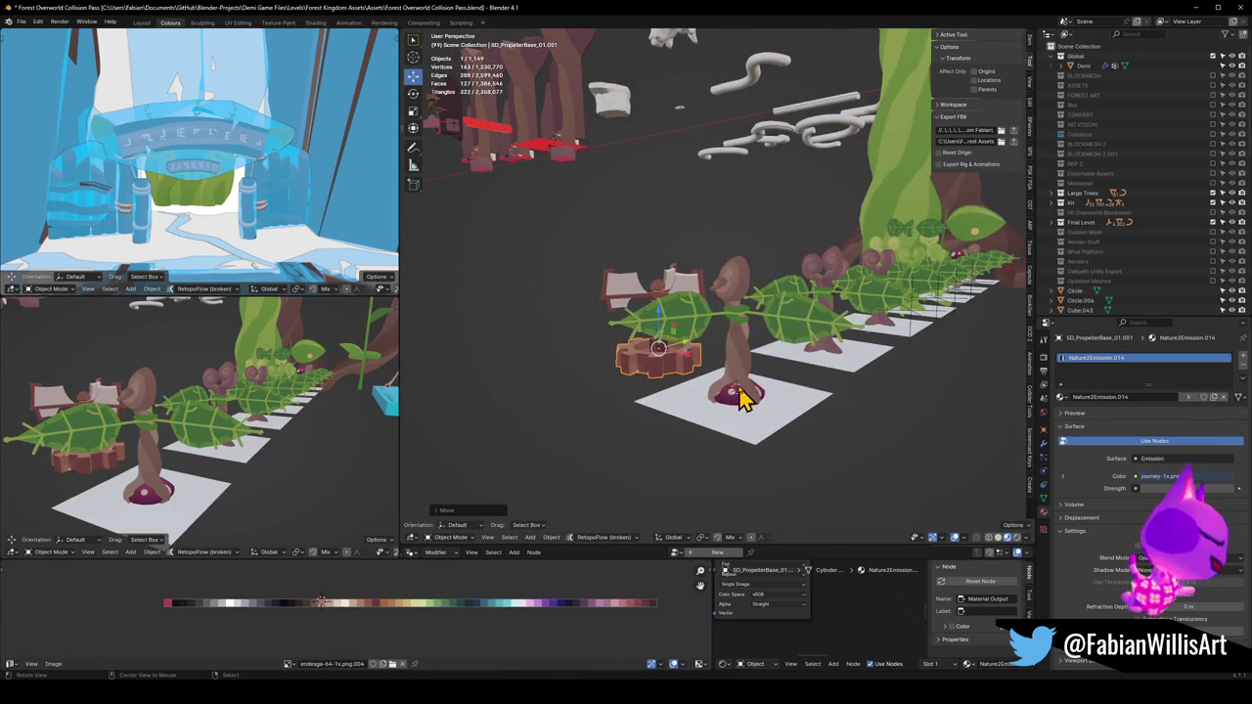
scroll(746, 382, up, 5)
Select the five bellflower parts and place a duplicate of them beside the original
click(732, 341)
mouse_move(732, 340)
mouse_down()
mouse_move(727, 260)
mouse_move(710, 294)
mouse_move(809, 277)
mouse_up()
click(729, 294)
shift+click(809, 276)
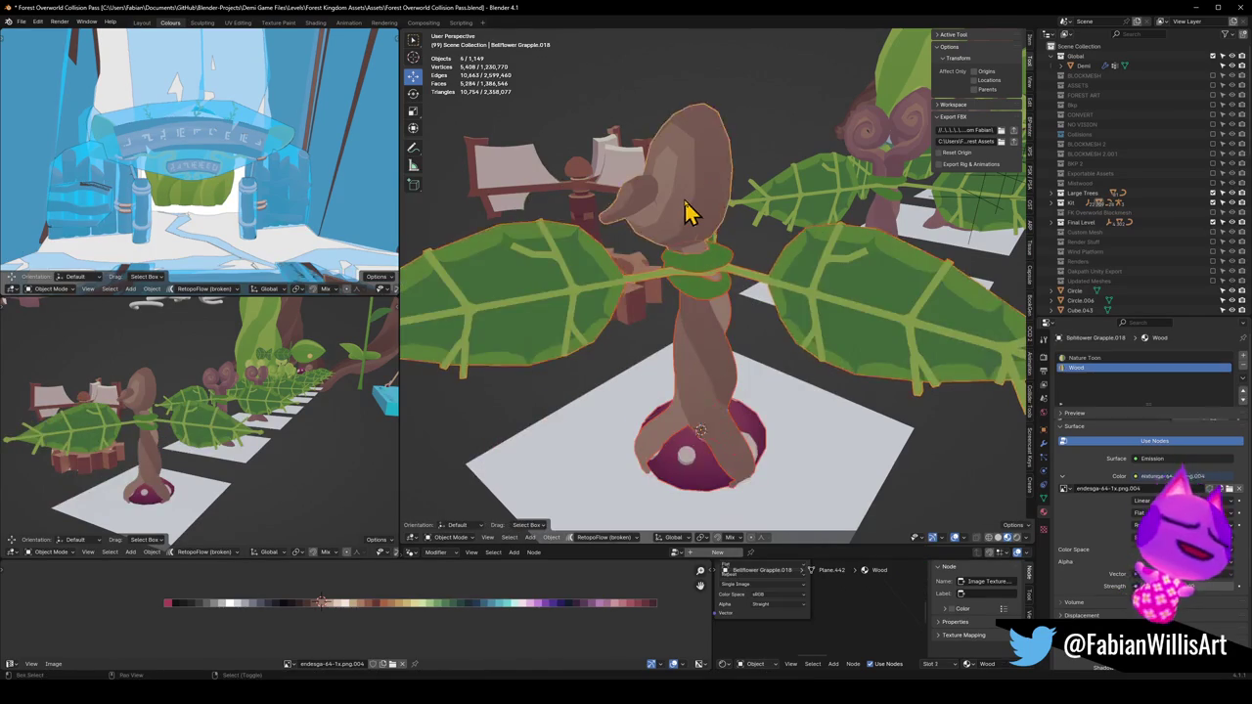
scroll(690, 213, down, 4)
shift+click(682, 263)
scroll(699, 251, down, 3)
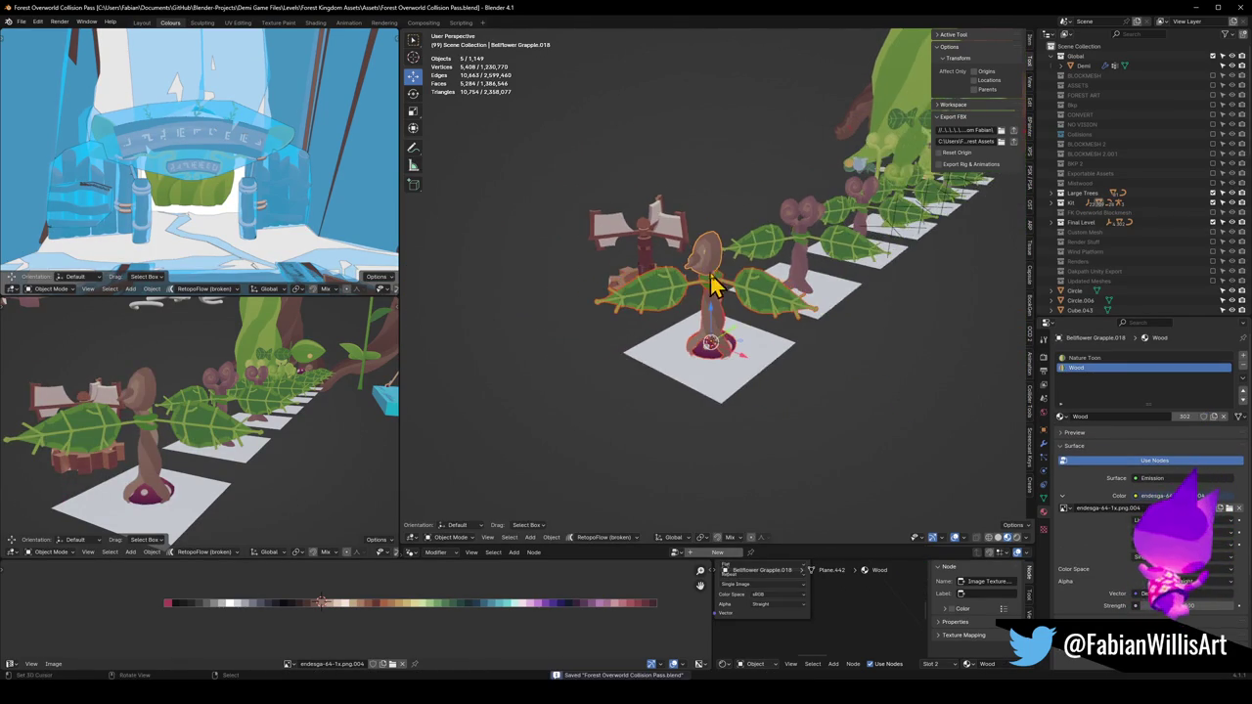
drag(718, 279, 726, 309)
scroll(726, 309, up, 2)
key(shift+d)
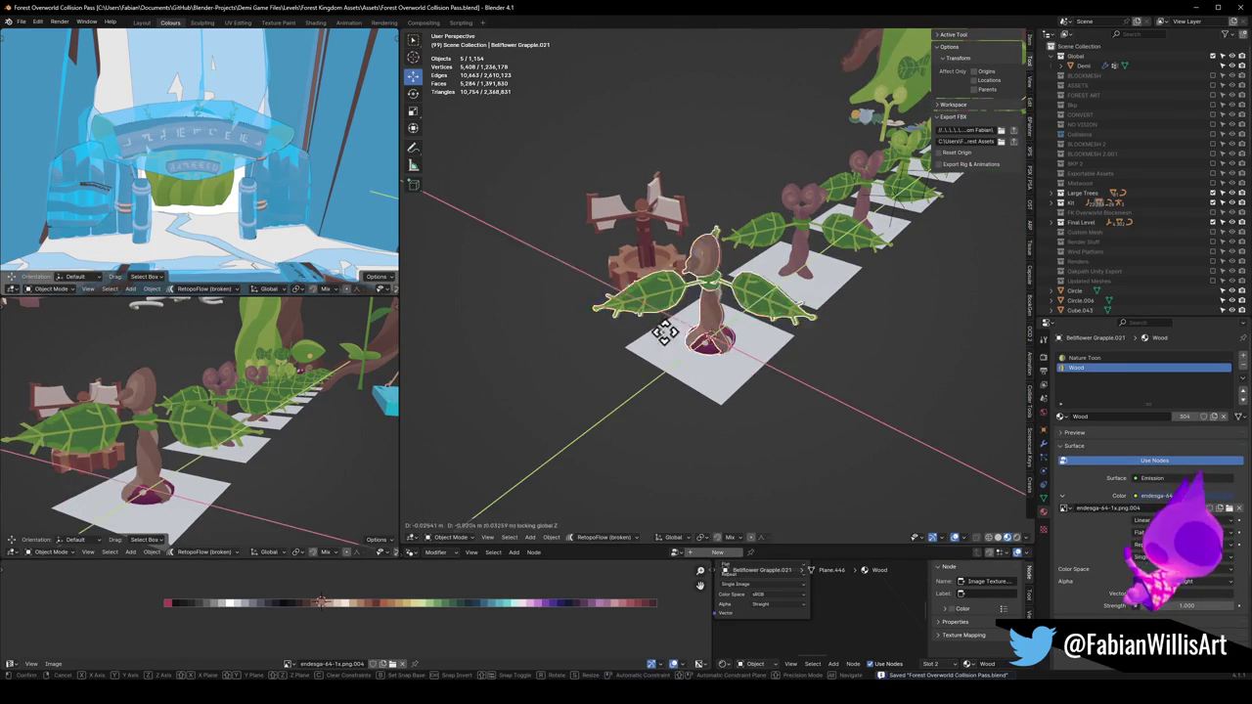
click(565, 307)
key(alt+a)
click(631, 277)
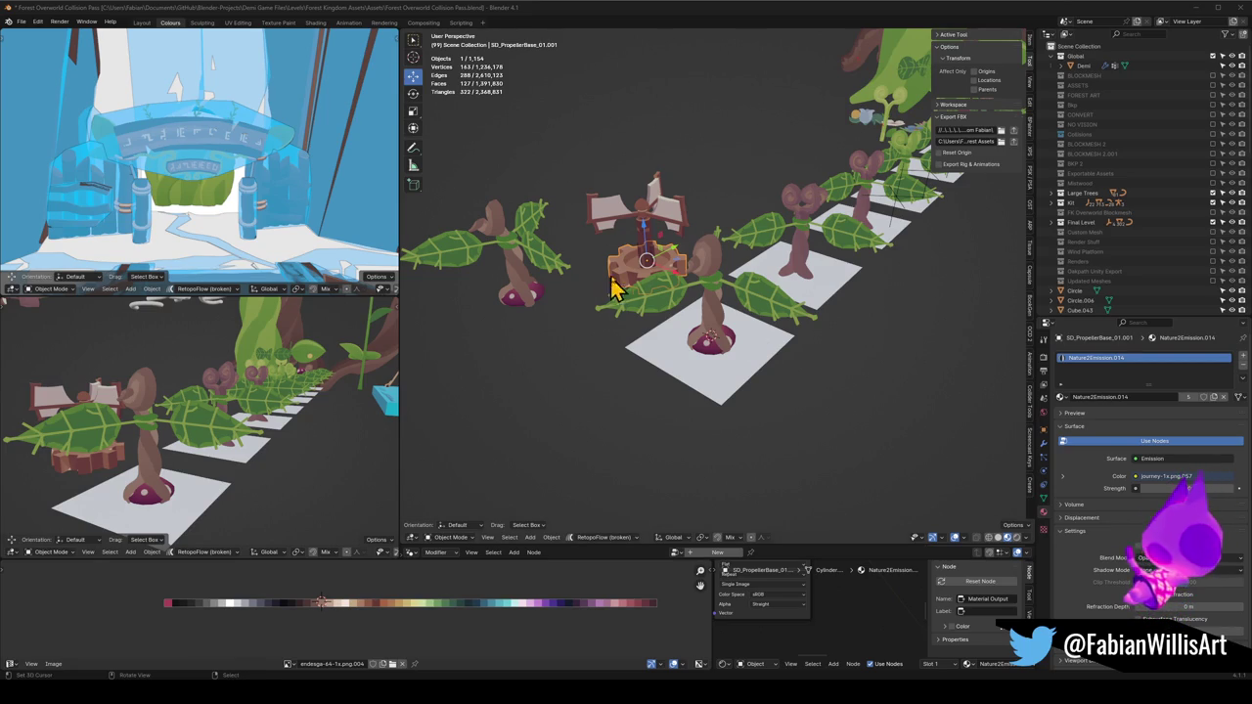
Select the bellflower stem and mushroom cap and set the cap's origin to the 3D cursor
key(KP_Decimal)
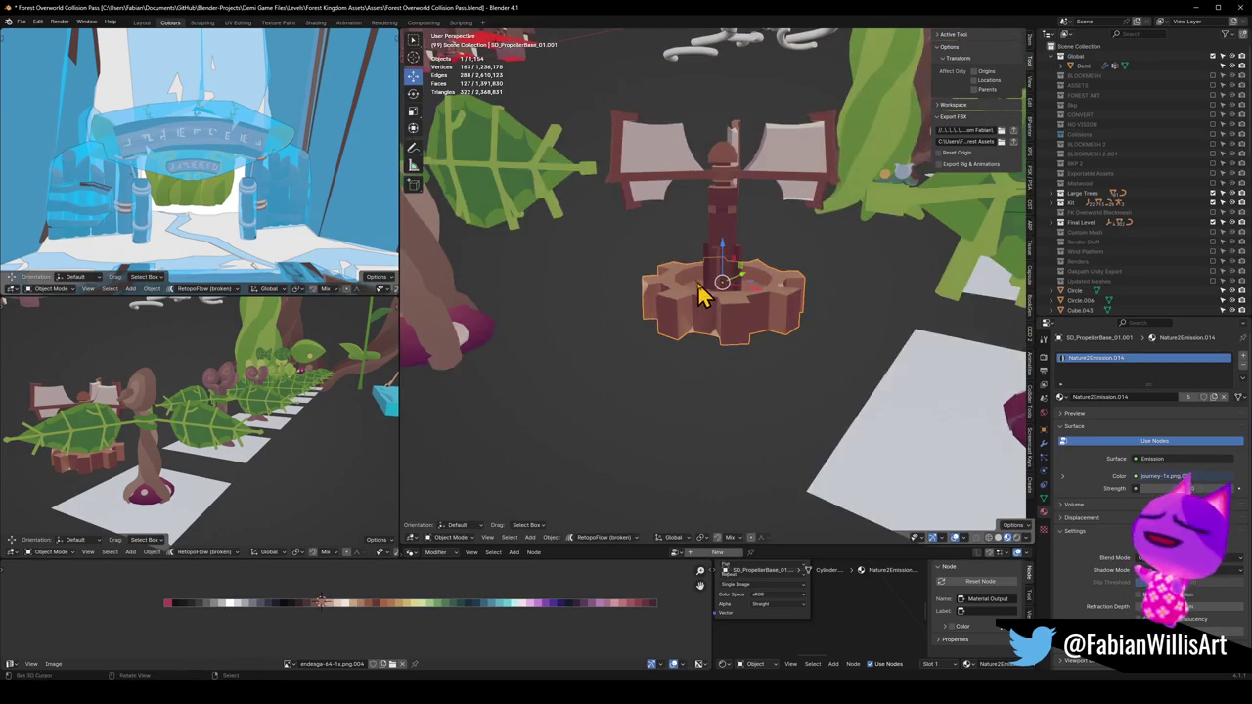
click(468, 355)
key(KP_Decimal)
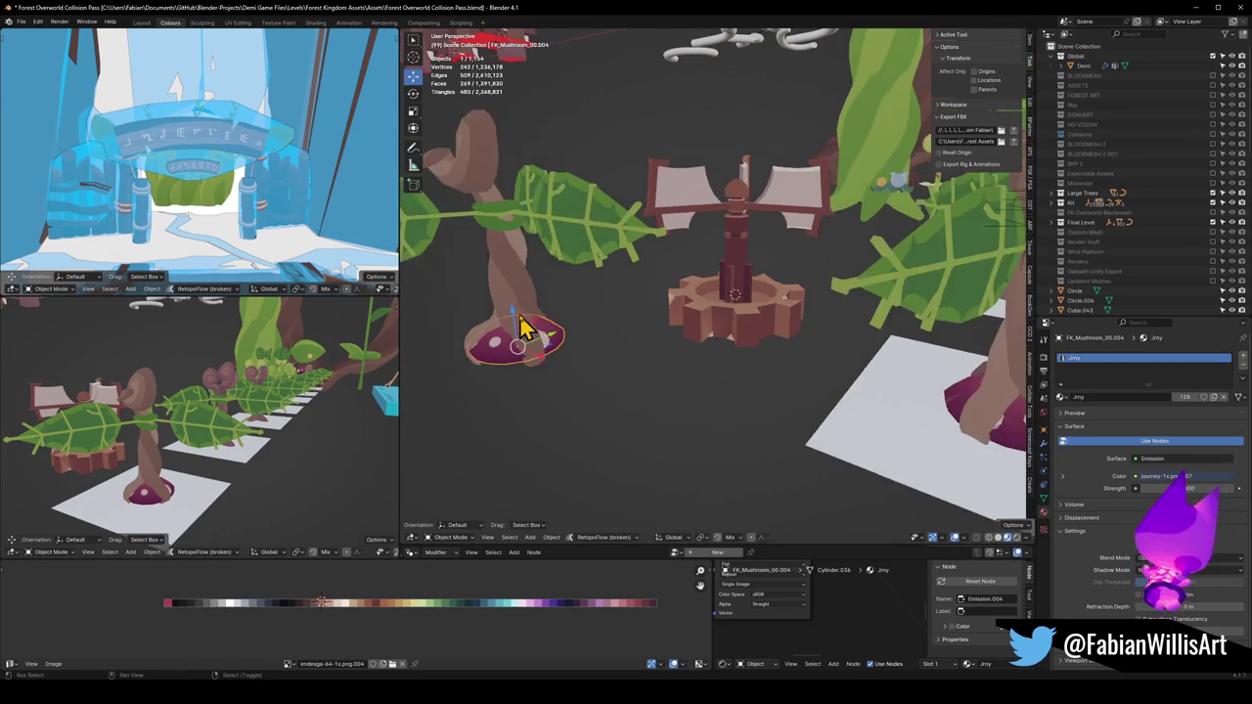
click(560, 371)
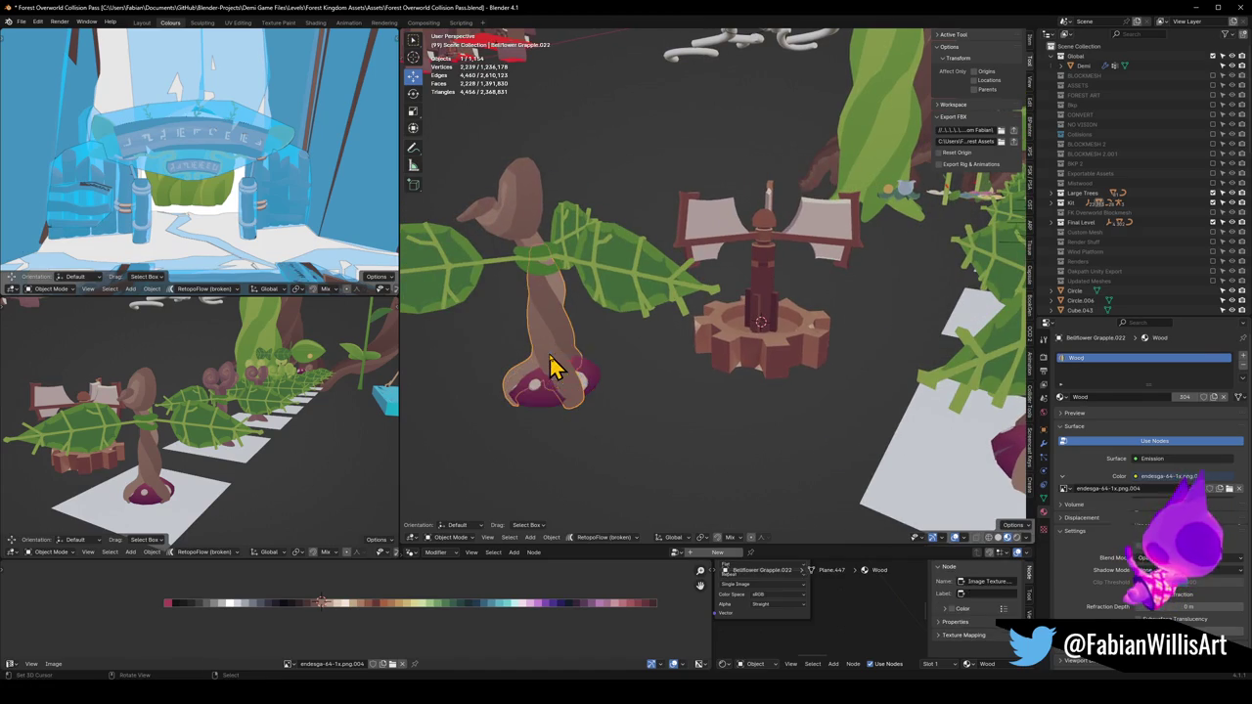
click(529, 404)
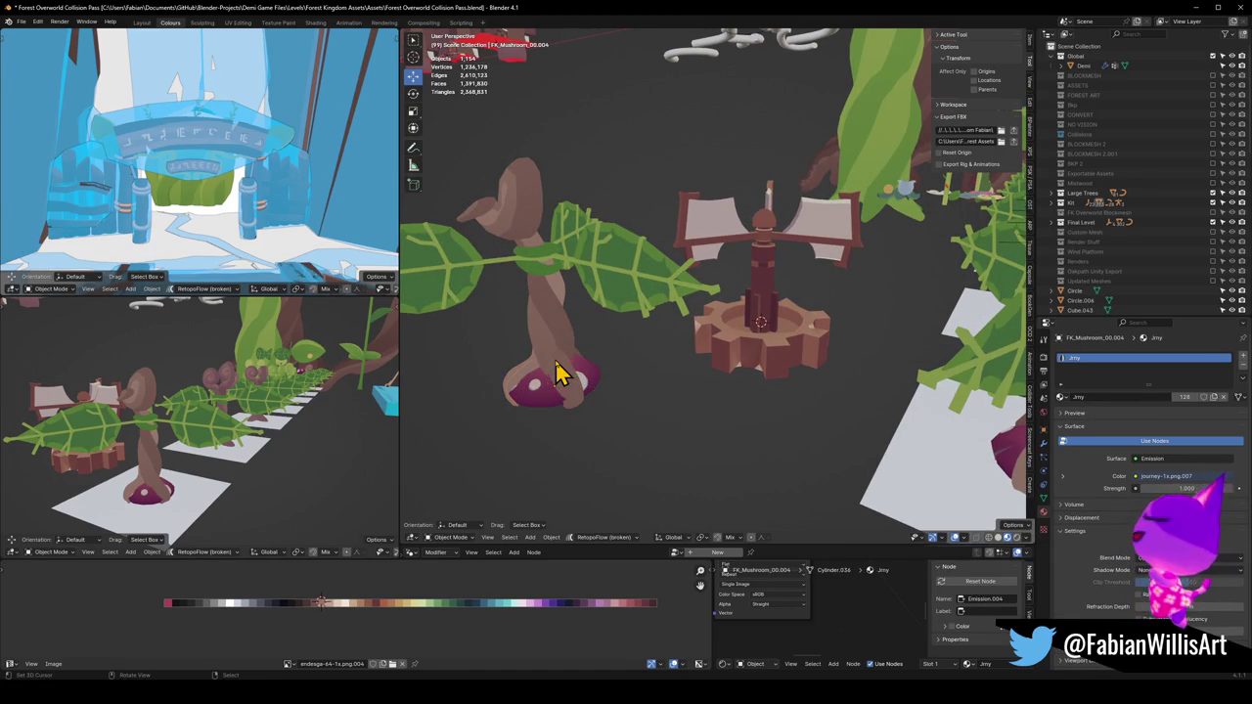
click(558, 344)
key(c)
click(542, 402)
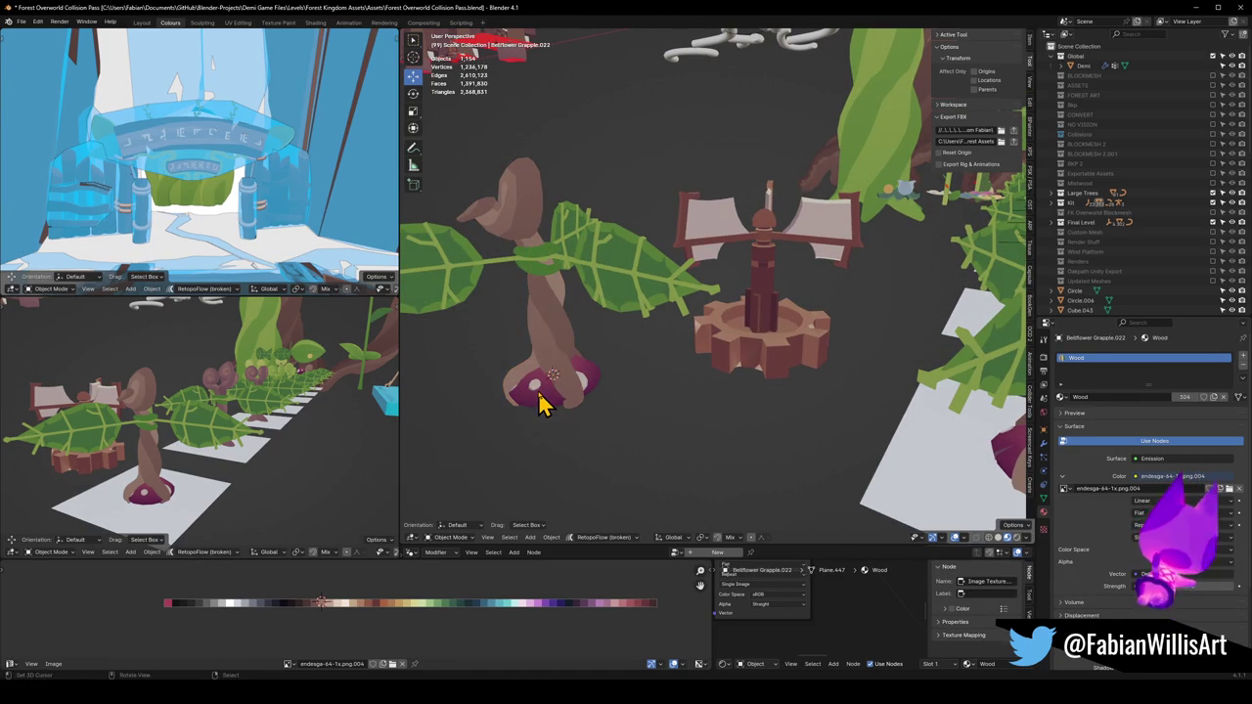
right_click(542, 405)
click(562, 394)
Put the 3D cursor on the gear propeller base and snap the bellflower parts onto it
key(c)
key(Escape)
click(752, 340)
key(shift+s)
key(Escape)
key(c)
click(520, 439)
key(Escape)
key(shift+s)
click(573, 307)
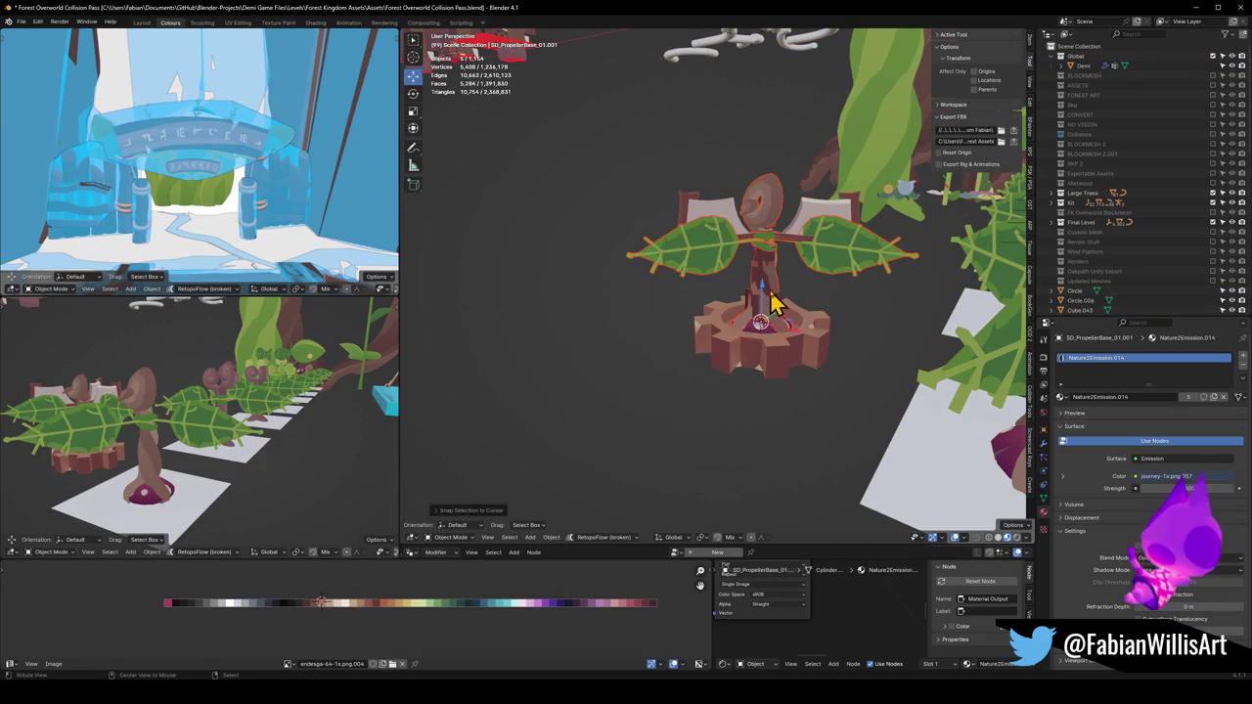
Rescale the mounted bellflower slightly inside the propeller base's gear
scroll(773, 303, up, 4)
mouse_move(741, 313)
mouse_down()
mouse_move(698, 329)
mouse_move(761, 296)
mouse_move(691, 350)
mouse_move(597, 348)
mouse_move(773, 342)
mouse_up()
scroll(761, 296, down, 5)
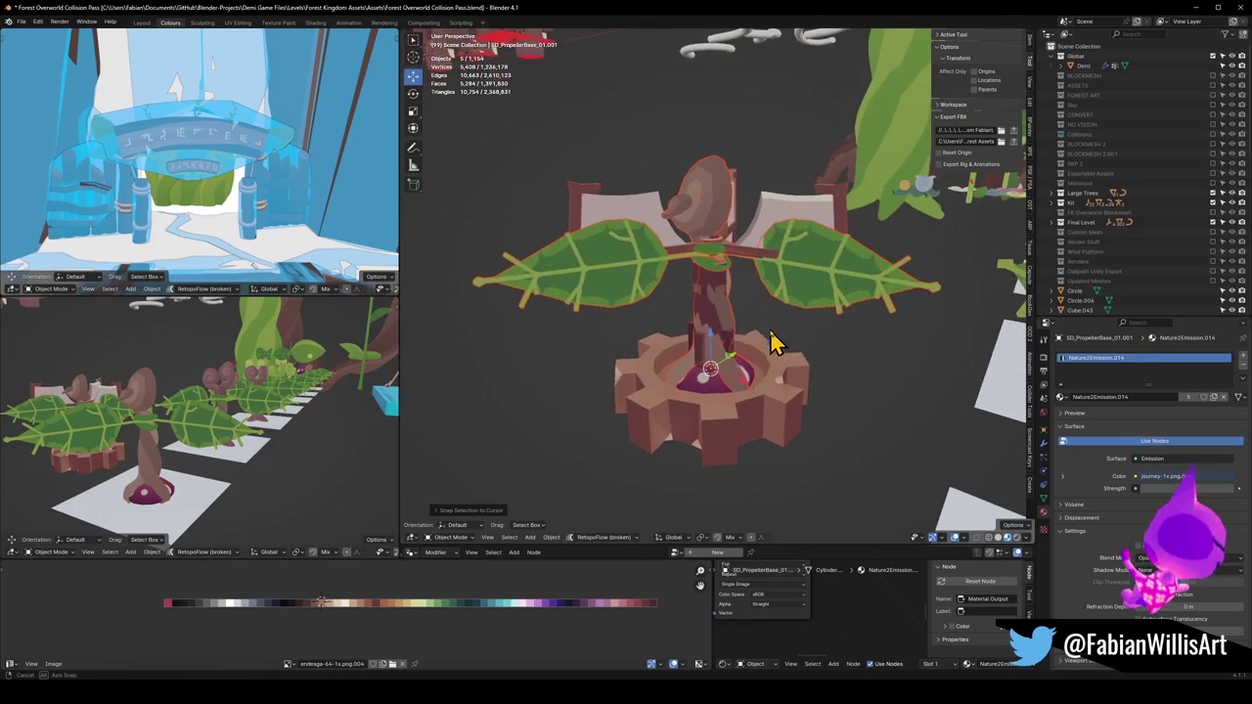
key(s)
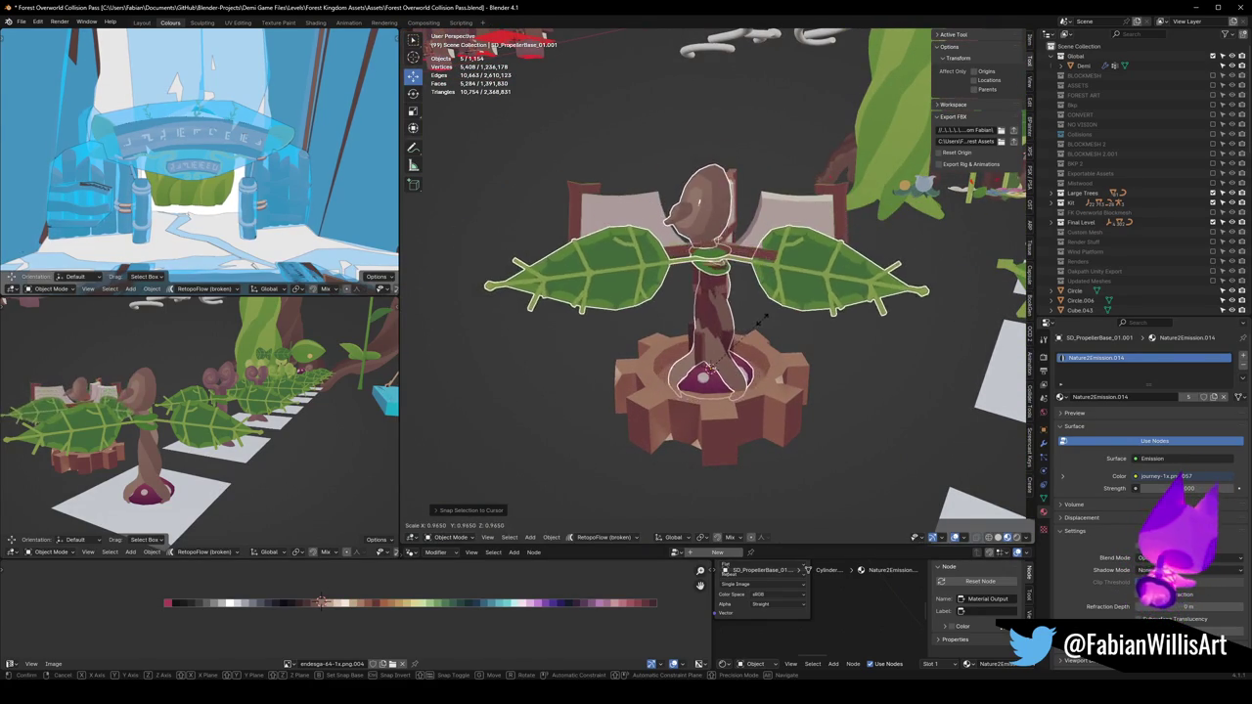
click(775, 321)
click(1088, 68)
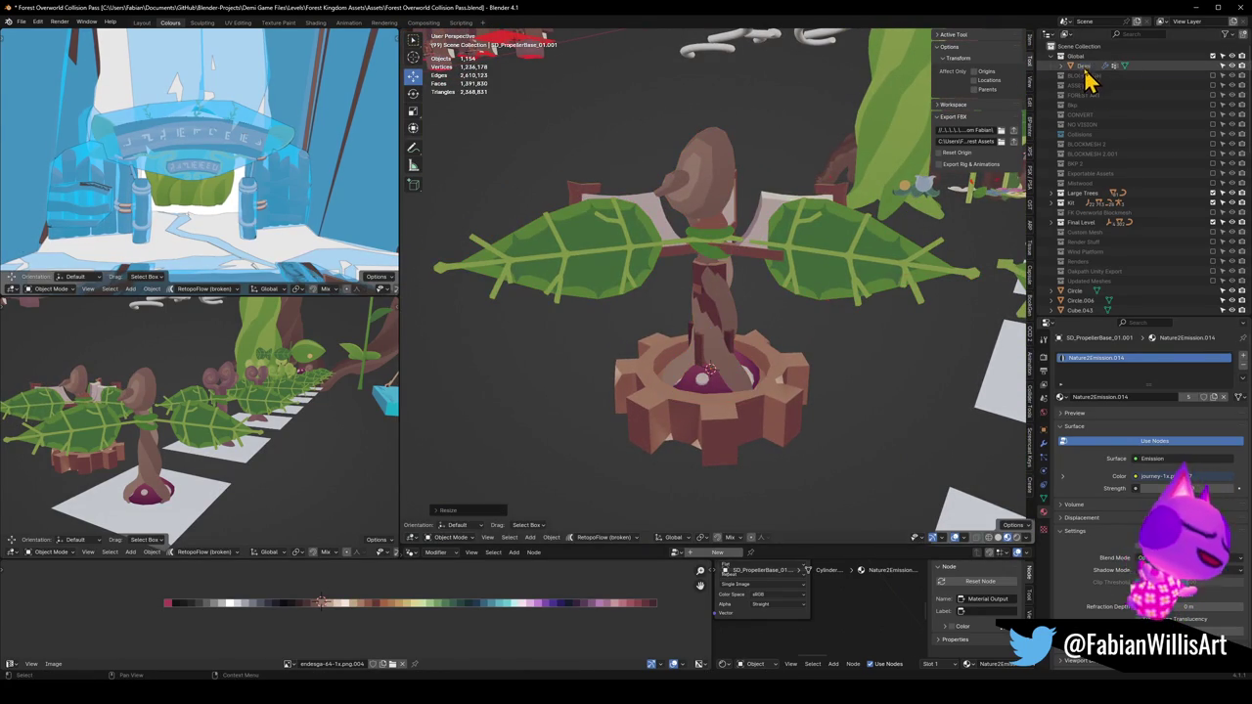
Snap Demi onto the propeller base and raise her vertically
key(shift+s)
click(802, 293)
key(g)
key(z)
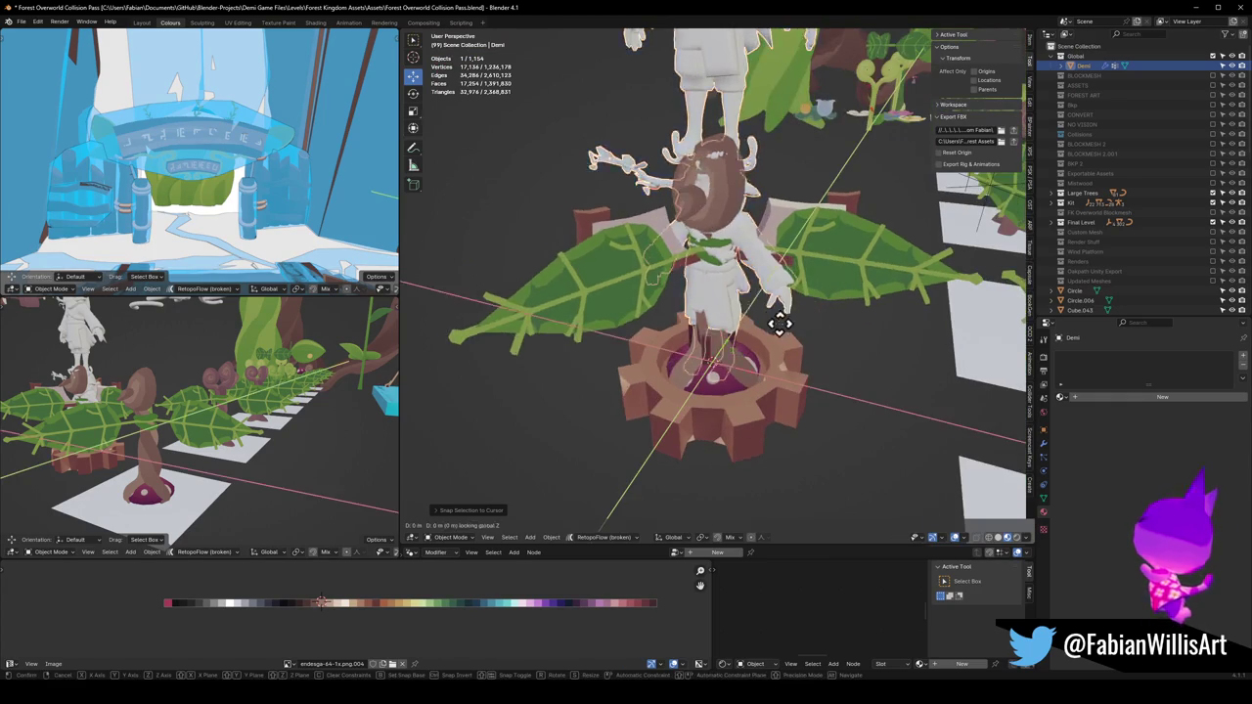
click(573, 350)
Shrink the propeller leaves horizontally in Edit Mode, keeping their height unchanged
click(817, 311)
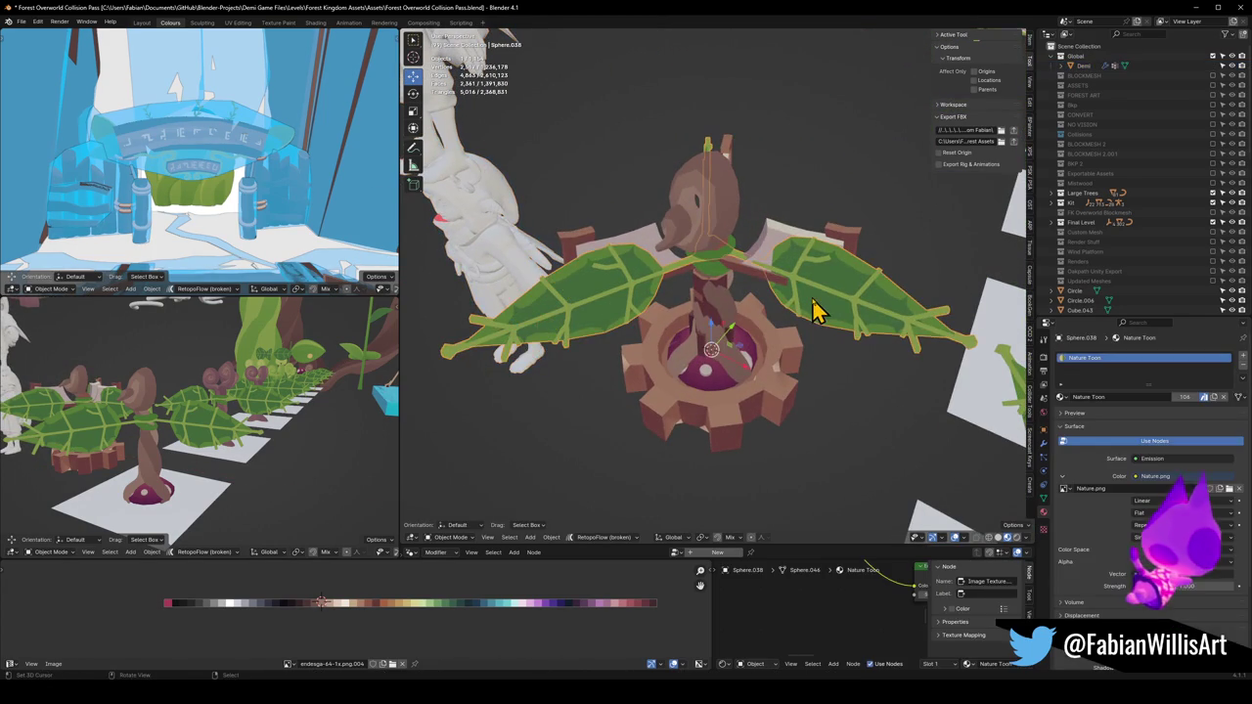
key(Tab)
scroll(802, 327, up, 4)
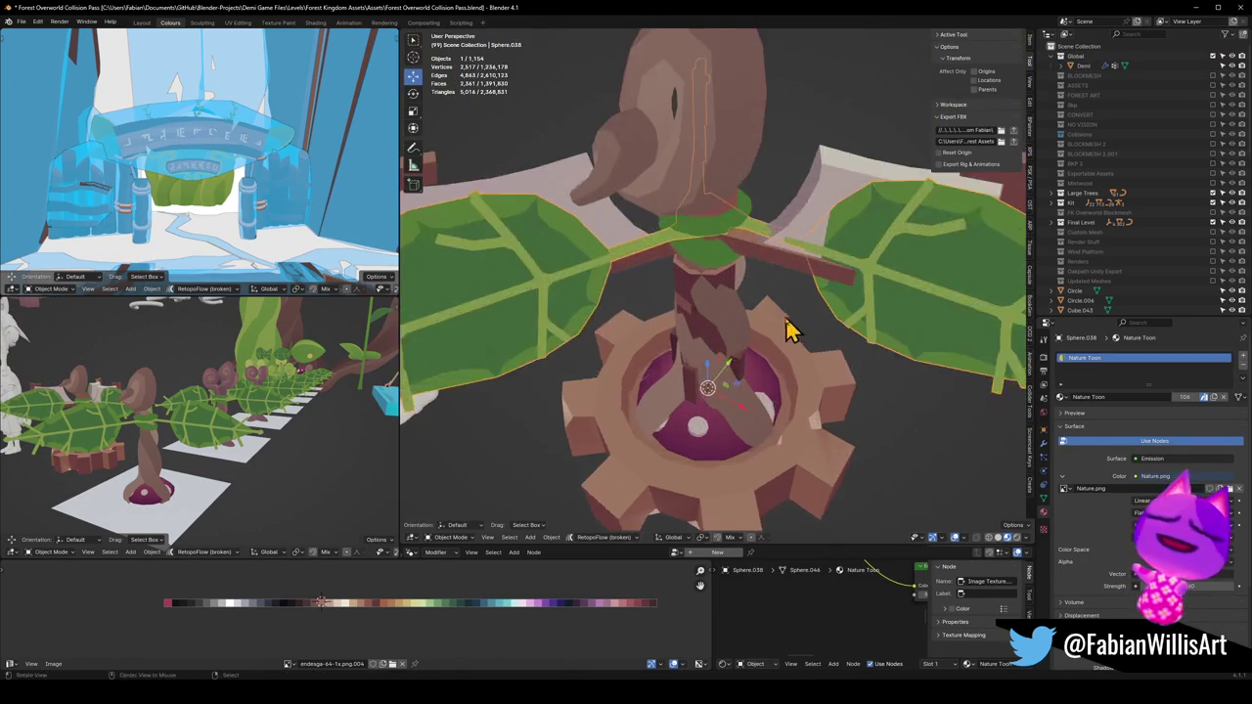
key(a)
key(s)
key(shift+z)
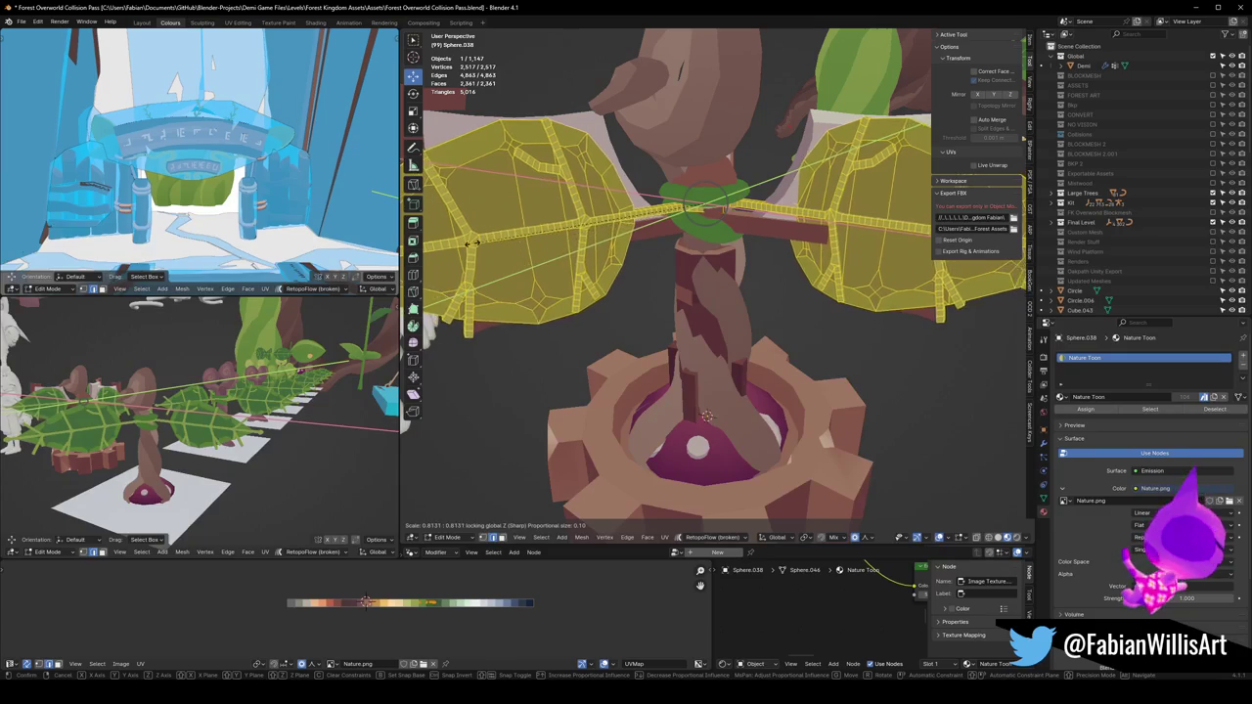
click(557, 245)
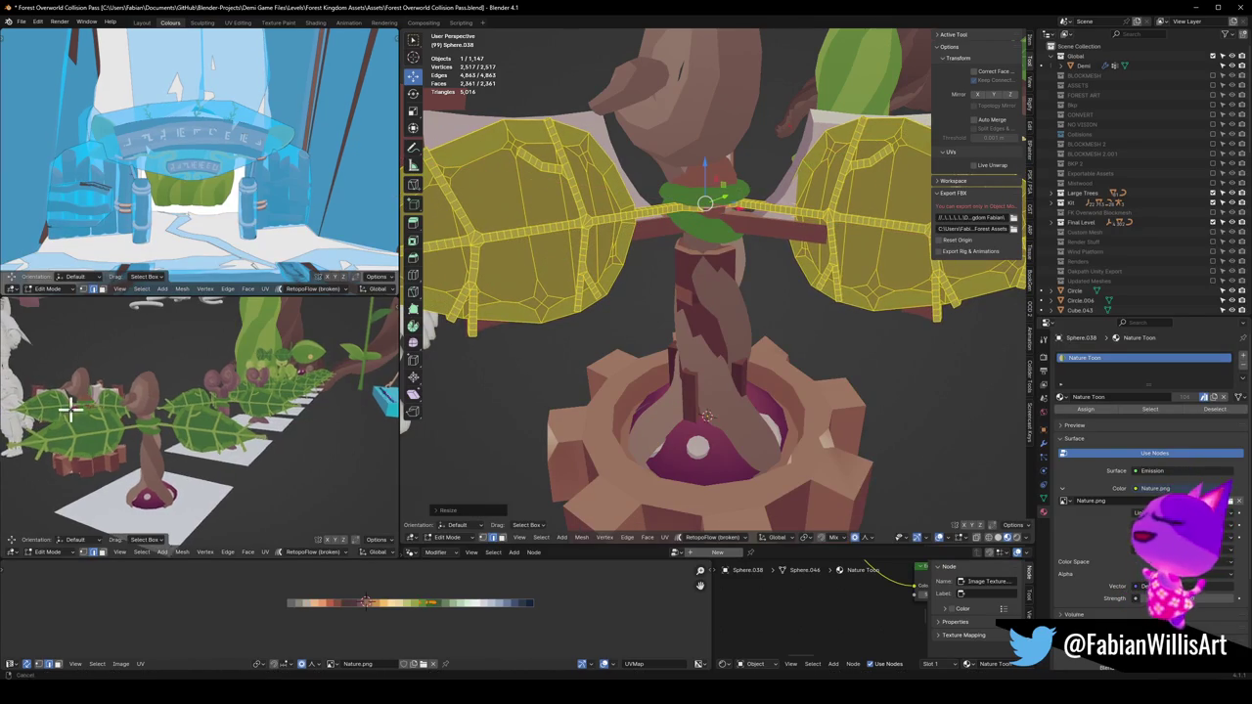
scroll(732, 277, down, 4)
mouse_move(731, 277)
mouse_down()
mouse_move(715, 302)
mouse_move(731, 274)
mouse_up()
scroll(731, 274, up, 2)
key(Tab)
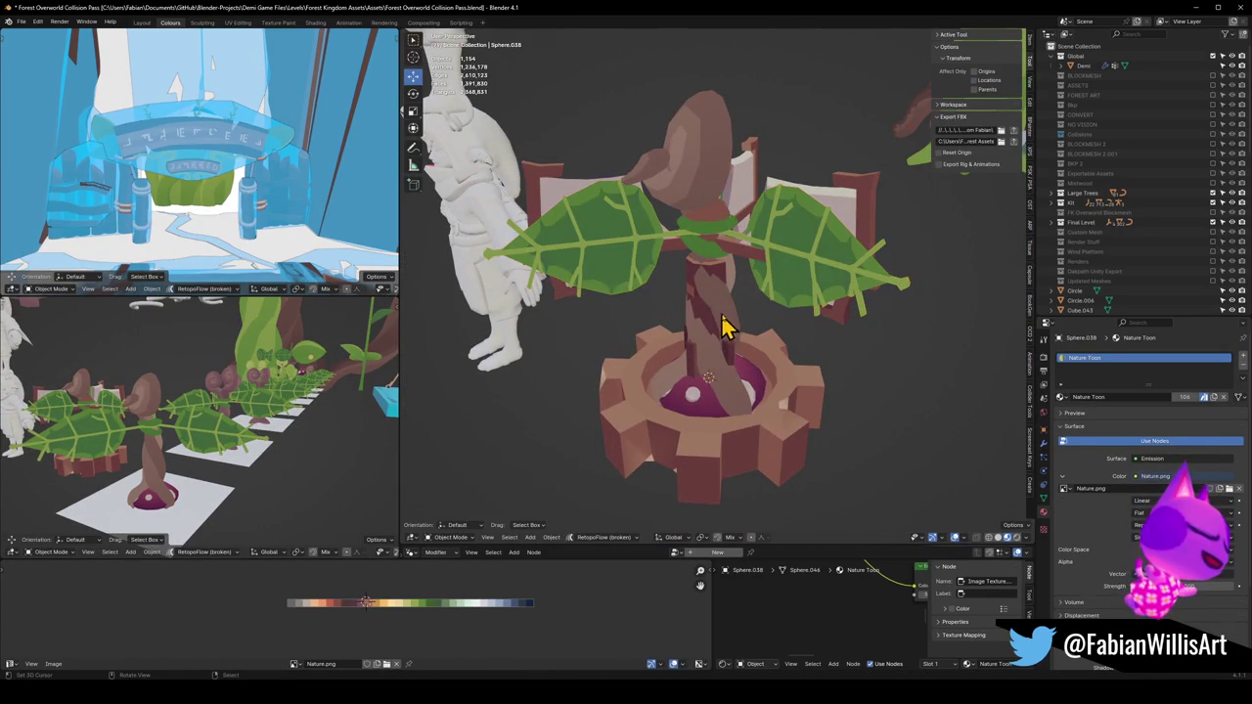
Move the gear base out beside the leaves
click(637, 439)
key(g)
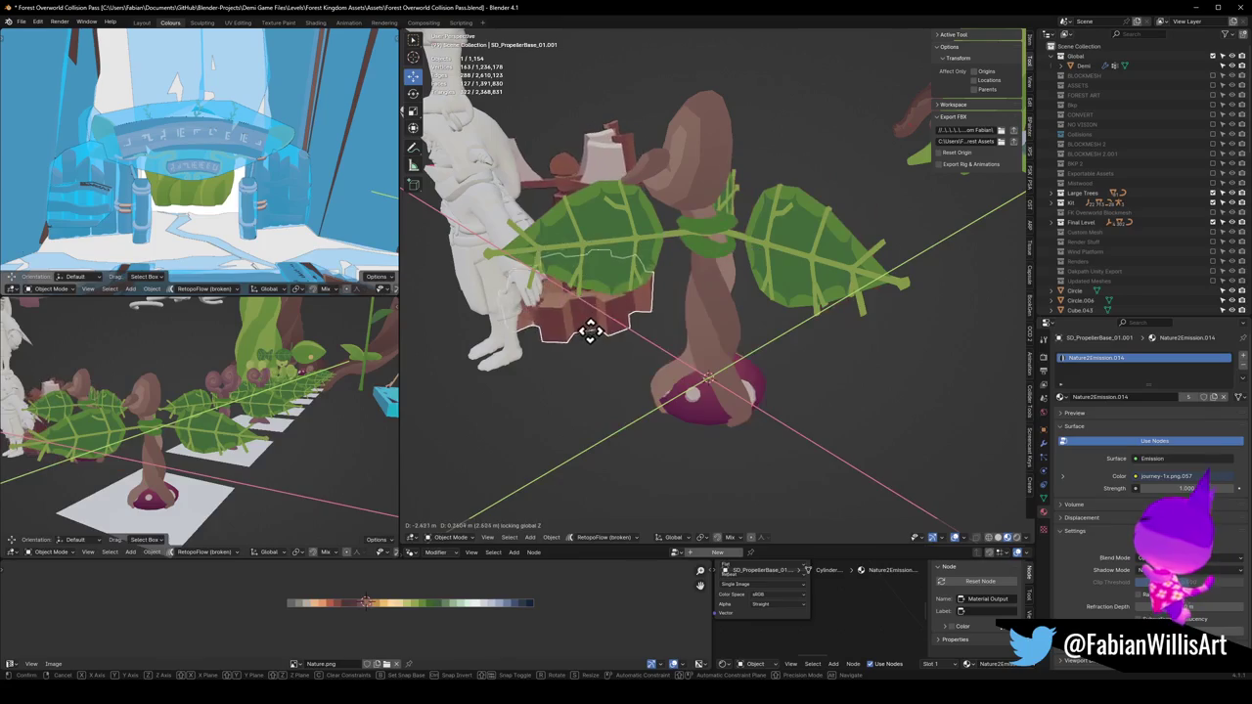
click(590, 294)
scroll(773, 315, up, 2)
scroll(749, 313, down, 2)
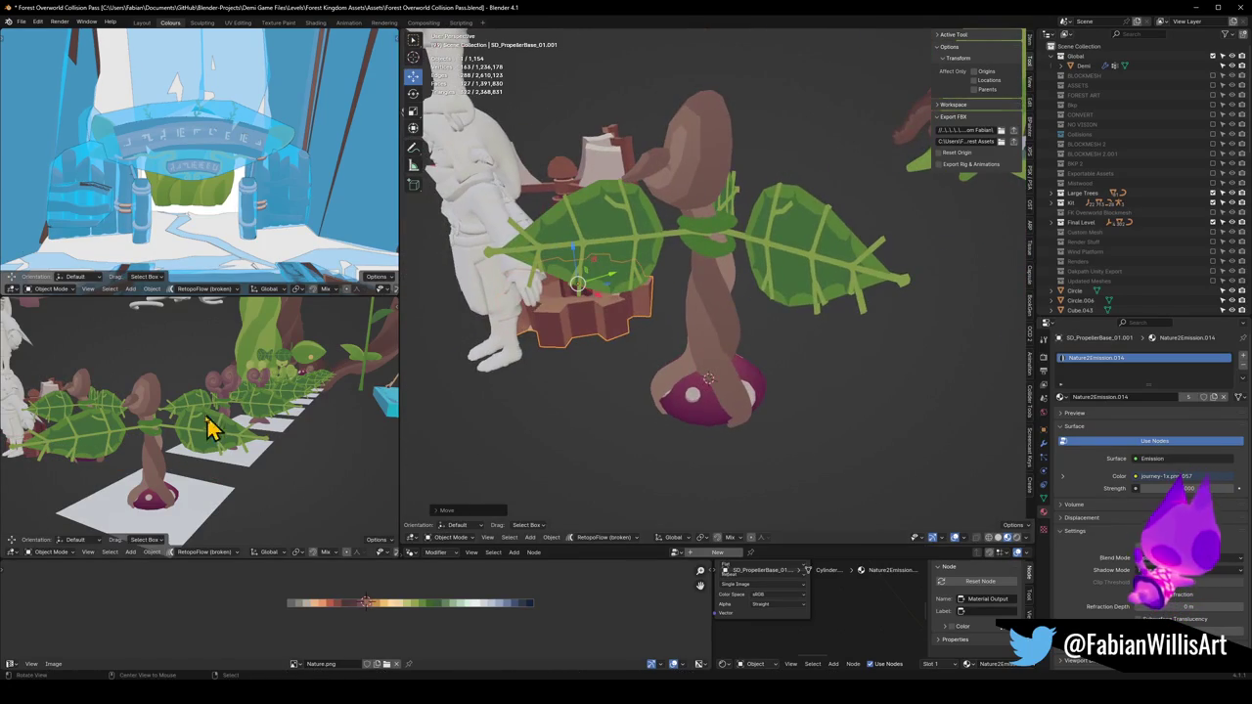
Rescale the leaf mesh again, checking it from the secondary view
key(w)
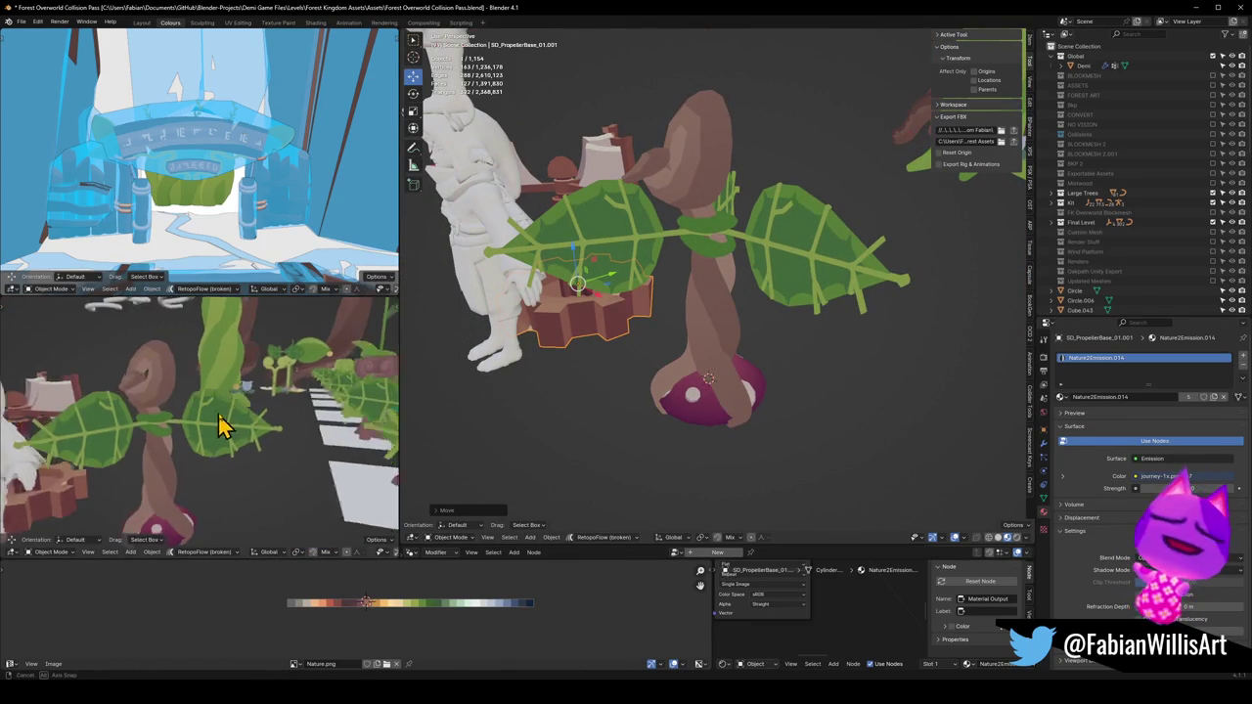
click(797, 260)
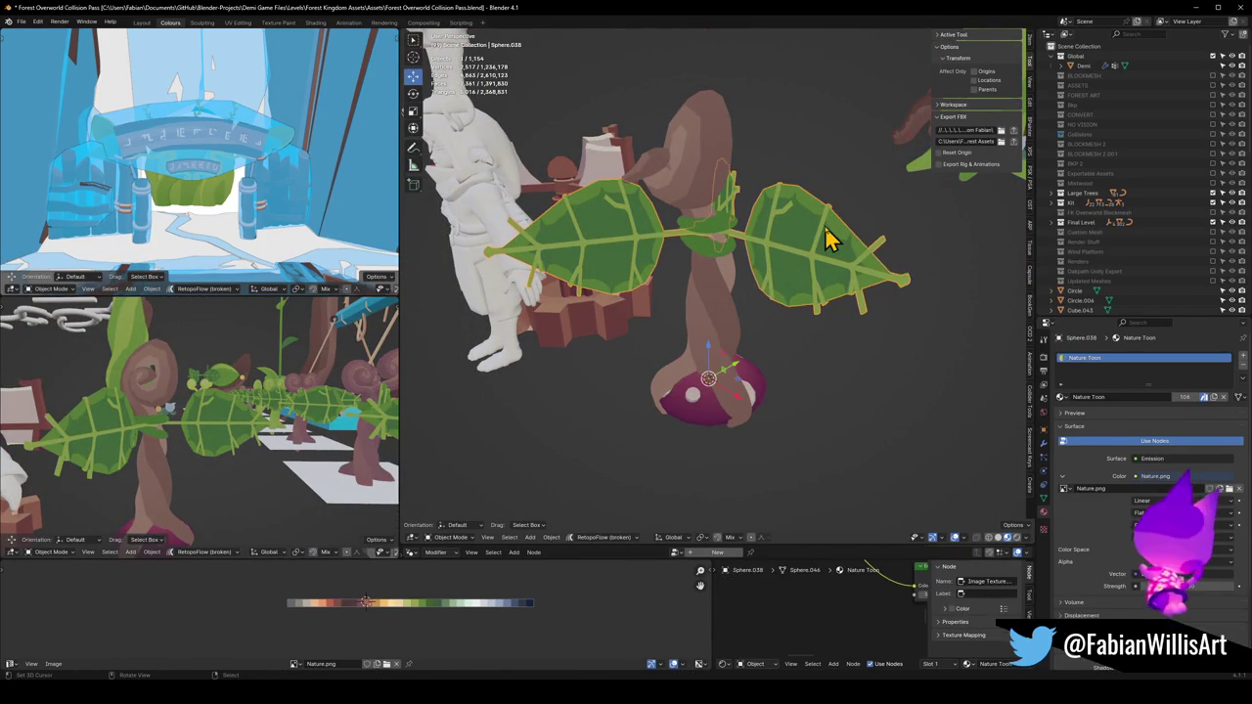
key(Tab)
key(s)
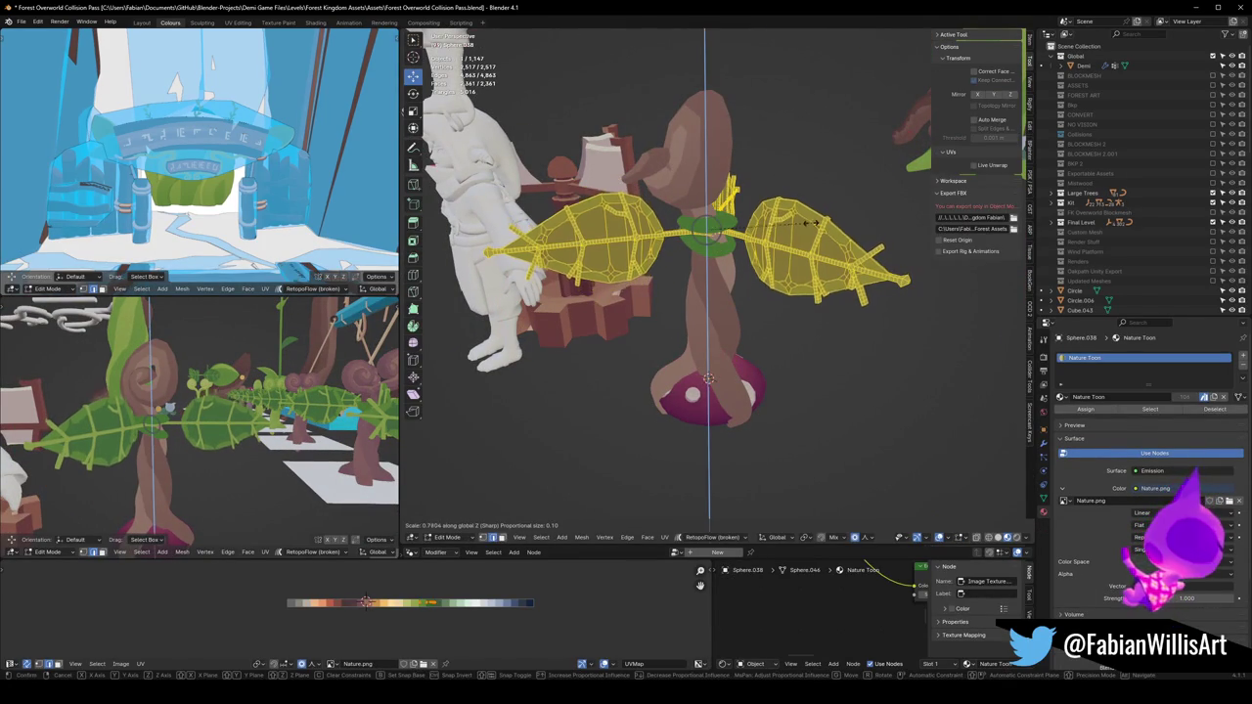
click(806, 228)
mouse_move(223, 377)
mouse_down()
mouse_move(167, 395)
mouse_move(261, 363)
mouse_move(223, 406)
mouse_move(104, 408)
mouse_move(238, 398)
mouse_up()
key(Tab)
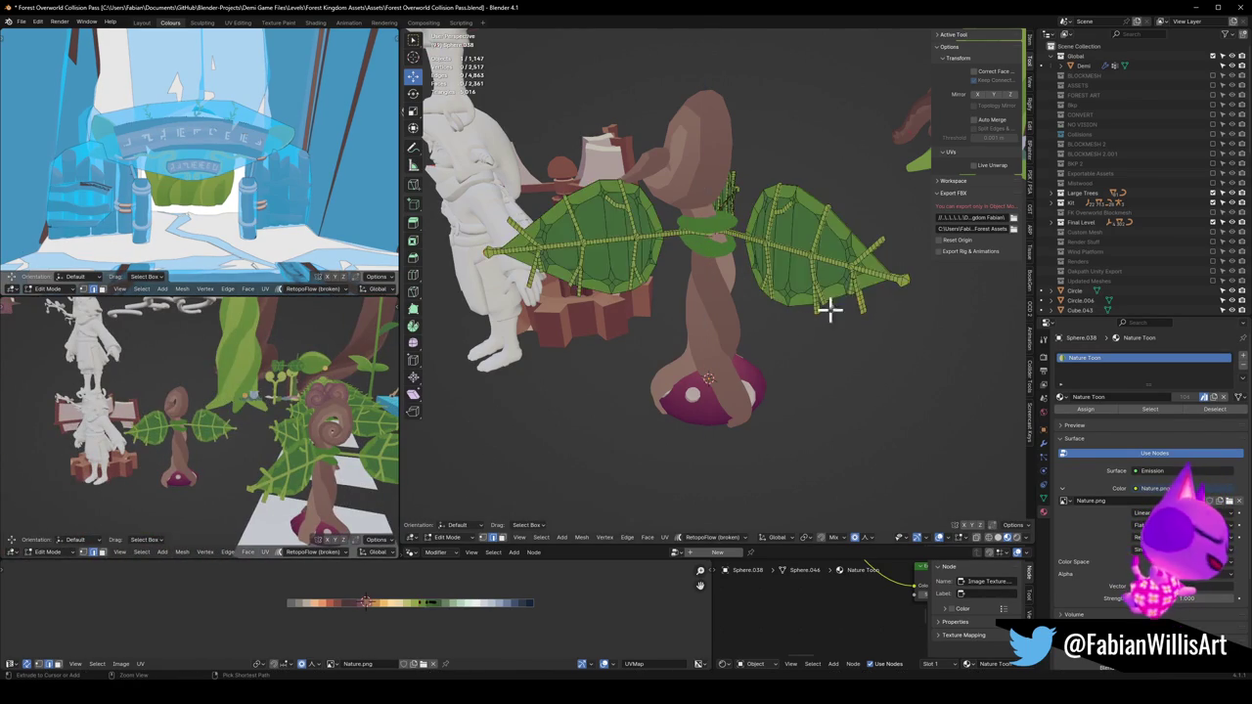
key(Tab)
key(Tab)
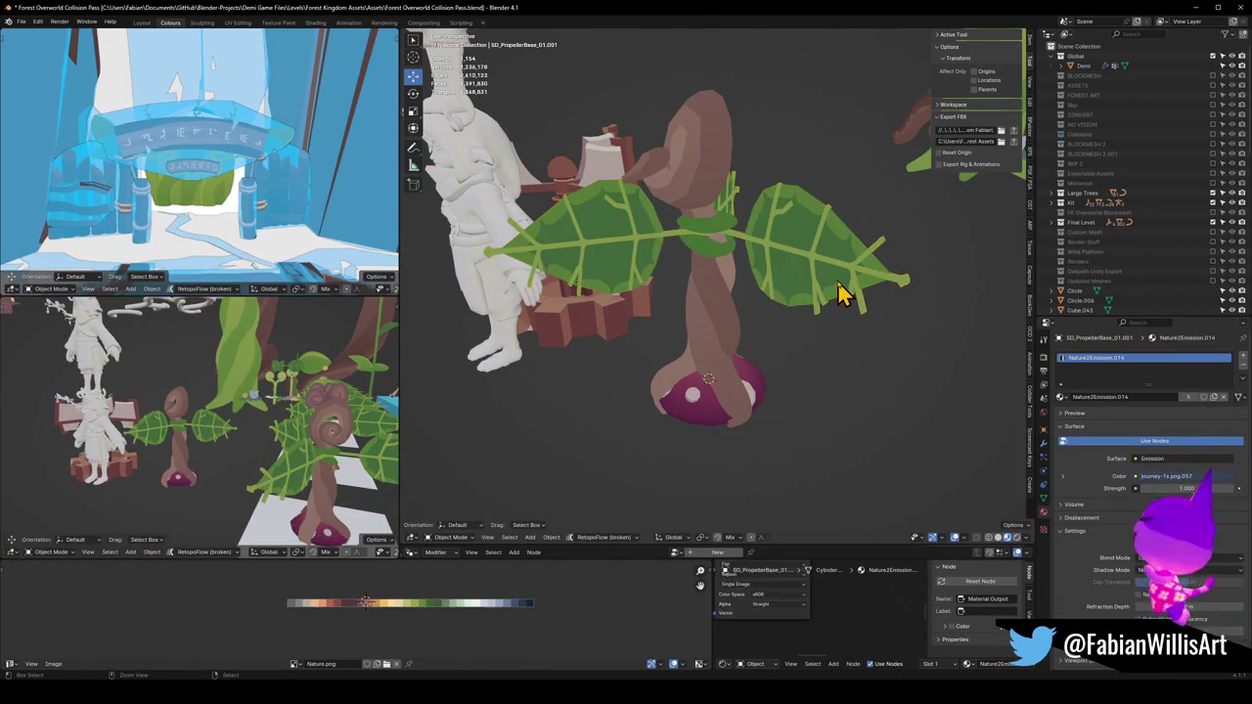
Unhide the gear base and hidden boxes, then reselect the leaf object
key(alt+h)
click(838, 291)
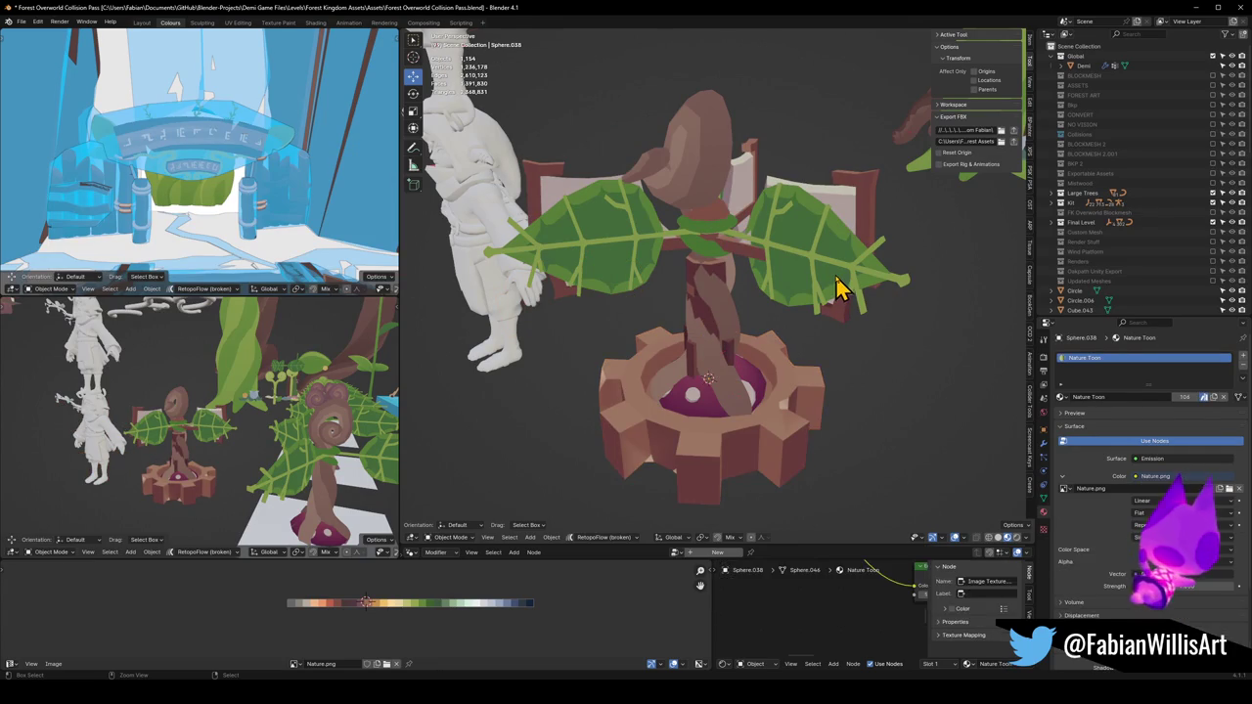
click(838, 291)
key(Tab)
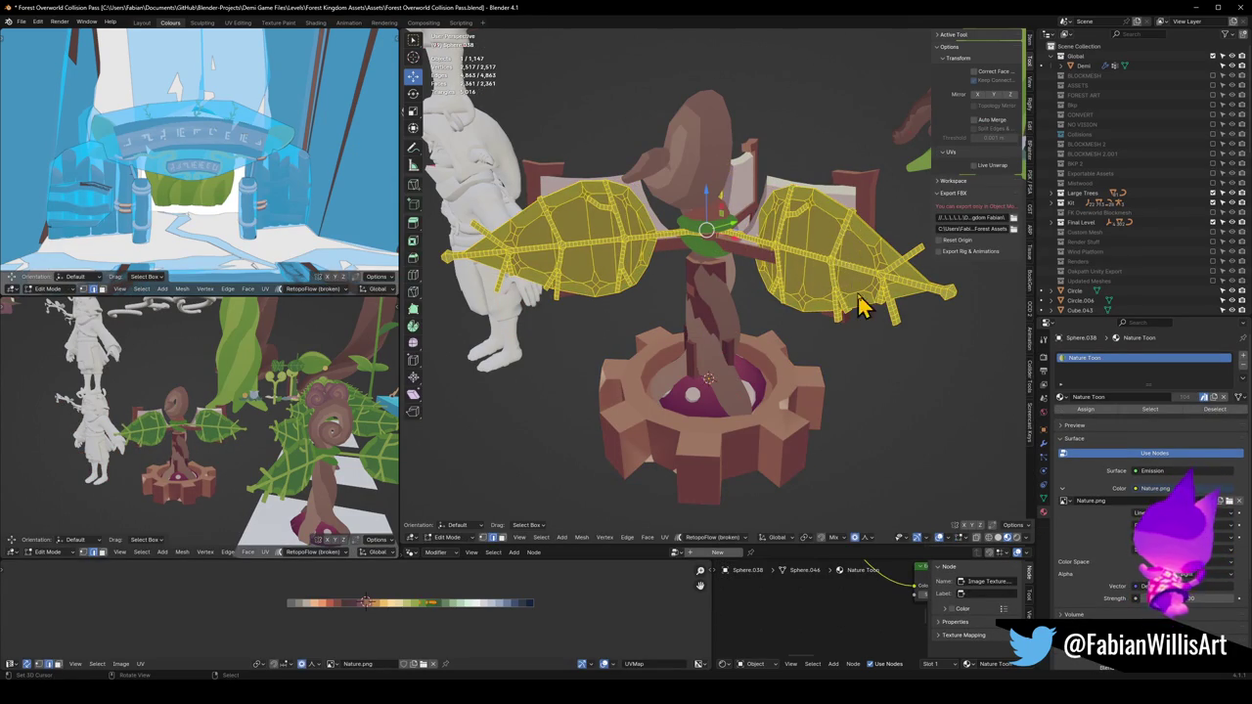
key(Tab)
Slide the gear base off to the left at its current height
click(730, 355)
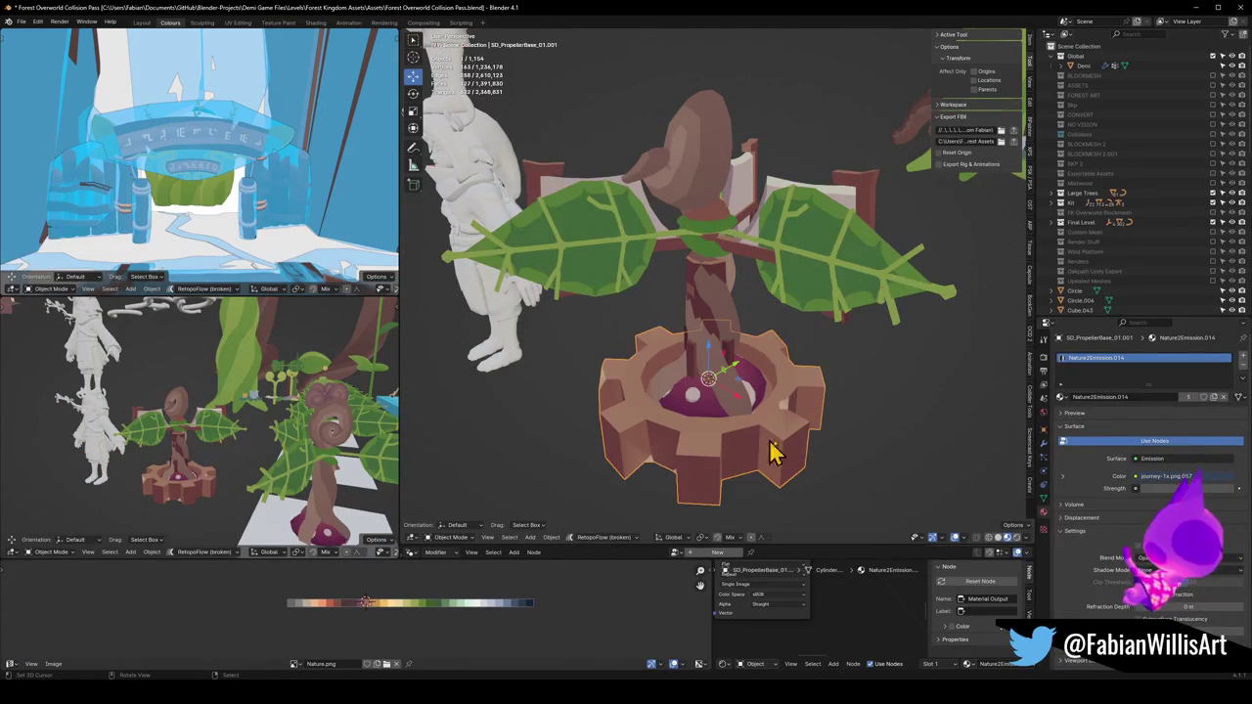
key(g)
key(shift+z)
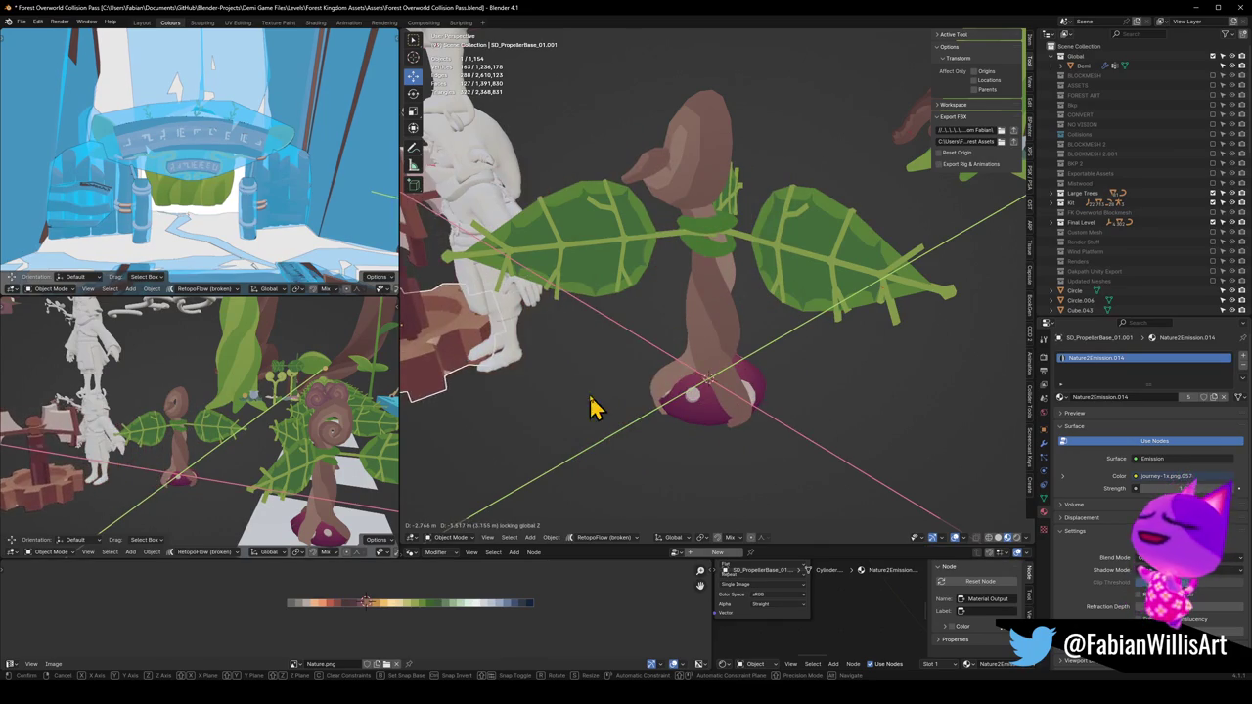
click(599, 402)
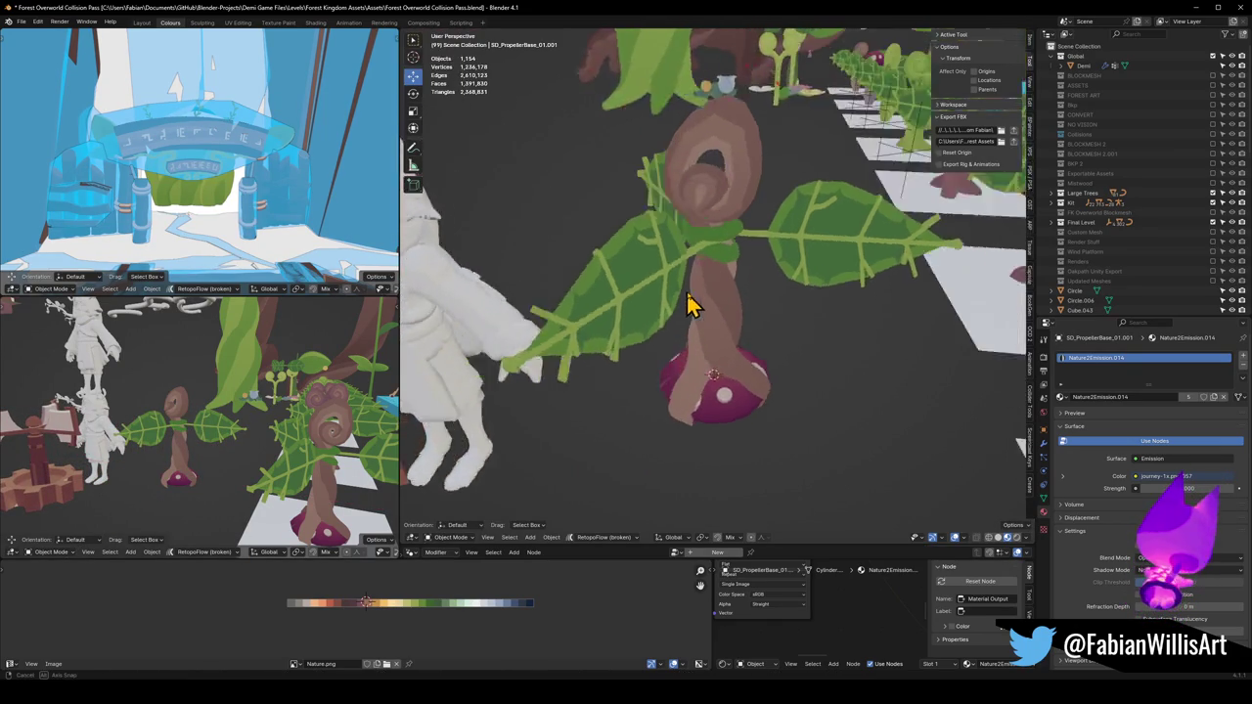
Save the file and reposition the gear base
key(ctrl+s)
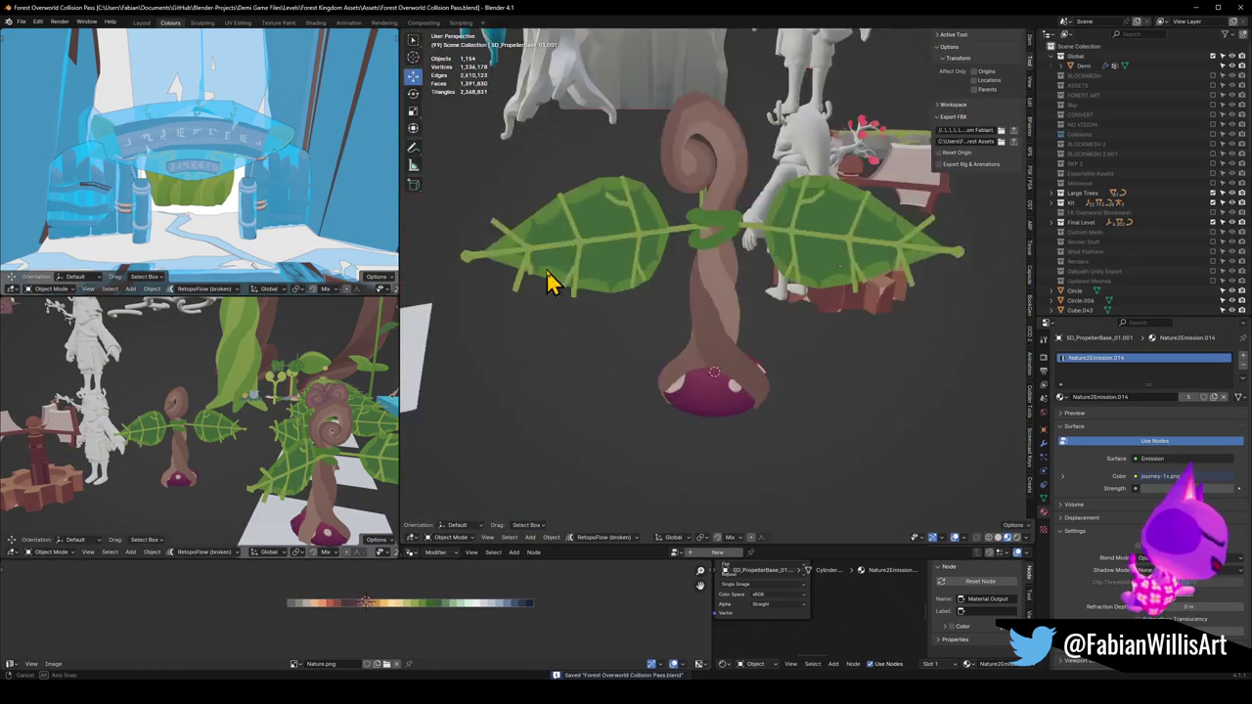
scroll(718, 277, down, 5)
key(g)
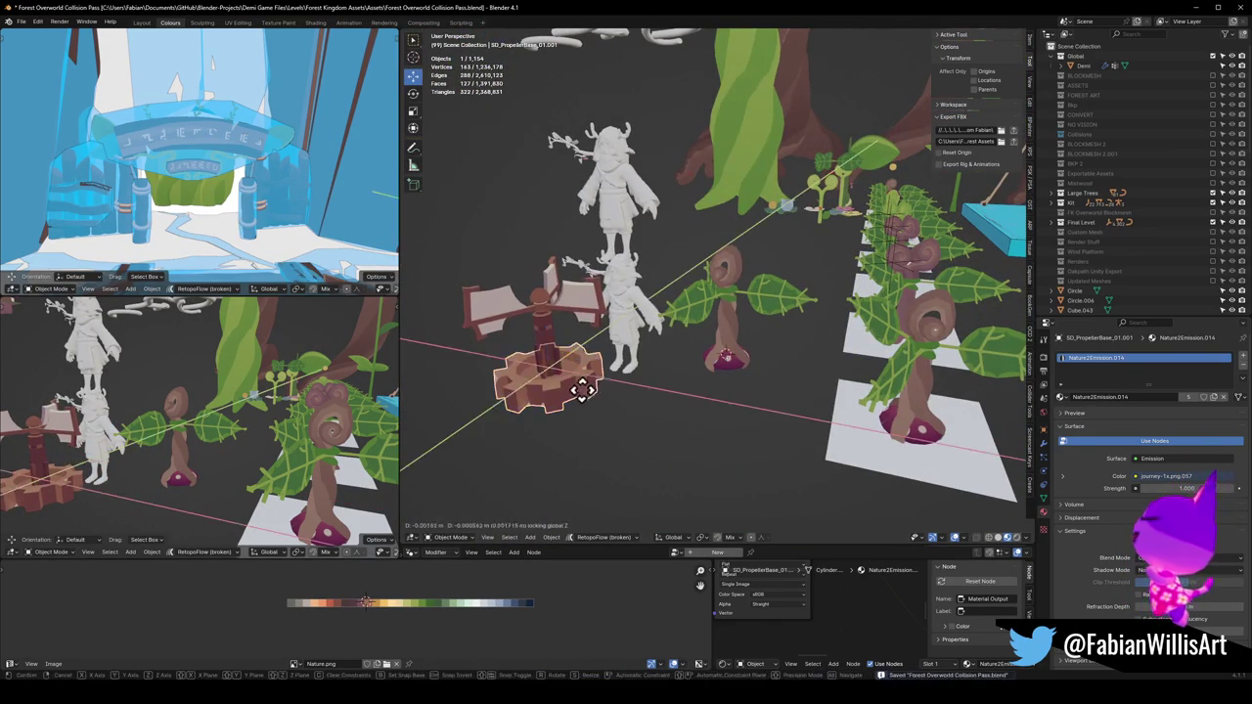
click(587, 385)
scroll(693, 313, down, 5)
scroll(719, 318, up, 5)
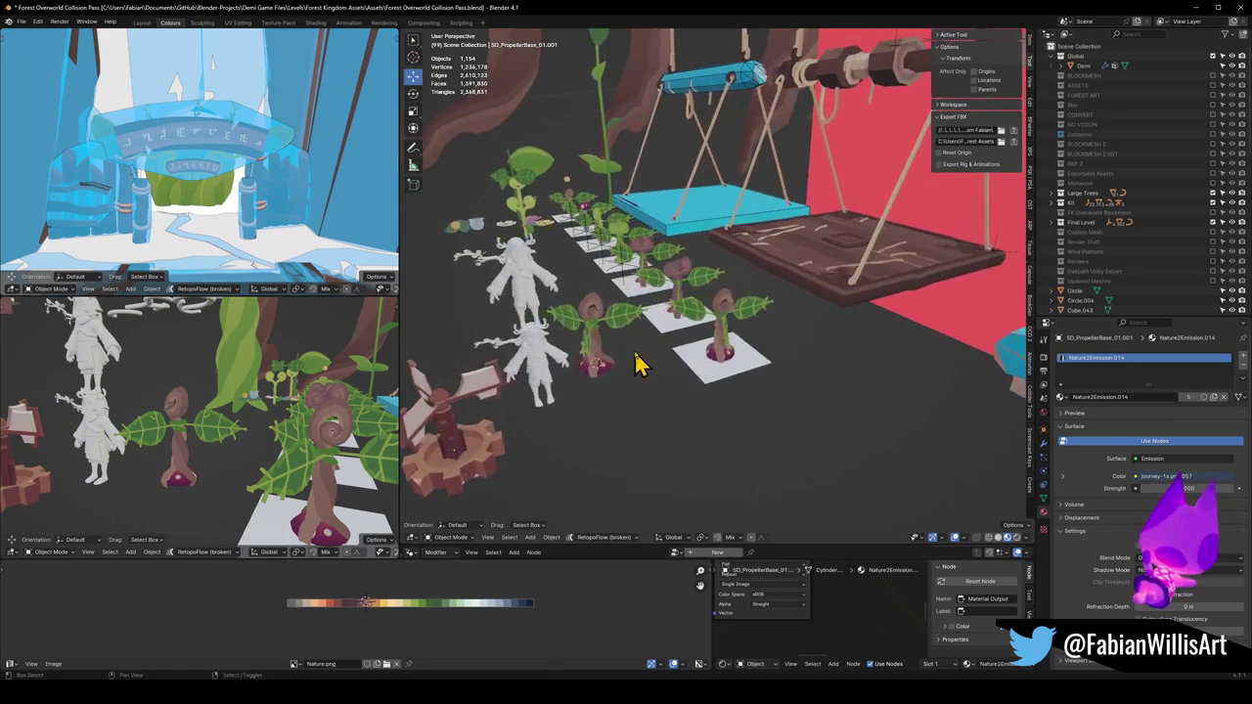
scroll(679, 355, down, 5)
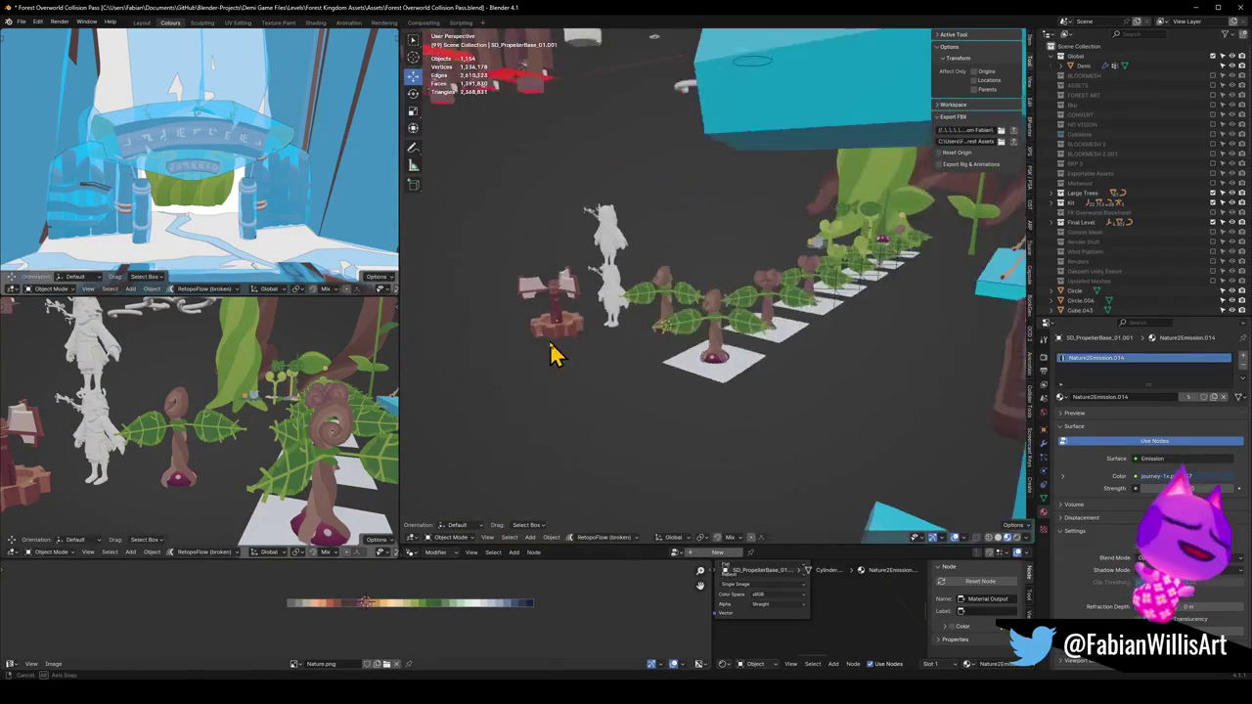
Slide the gear base further left along X and save again
key(g)
key(x)
click(587, 352)
click(637, 322)
key(ctrl+s)
scroll(685, 313, up, 6)
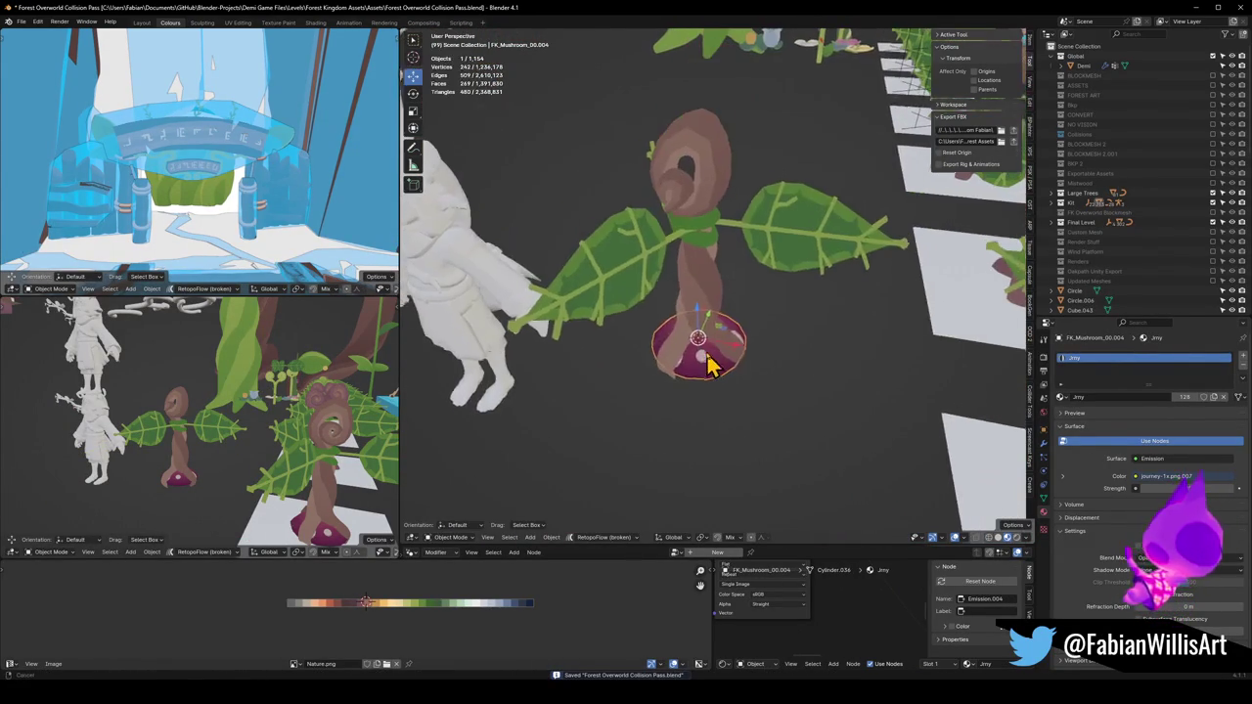
Join the two leaves into the stem collar and rotate them about Z
click(773, 246)
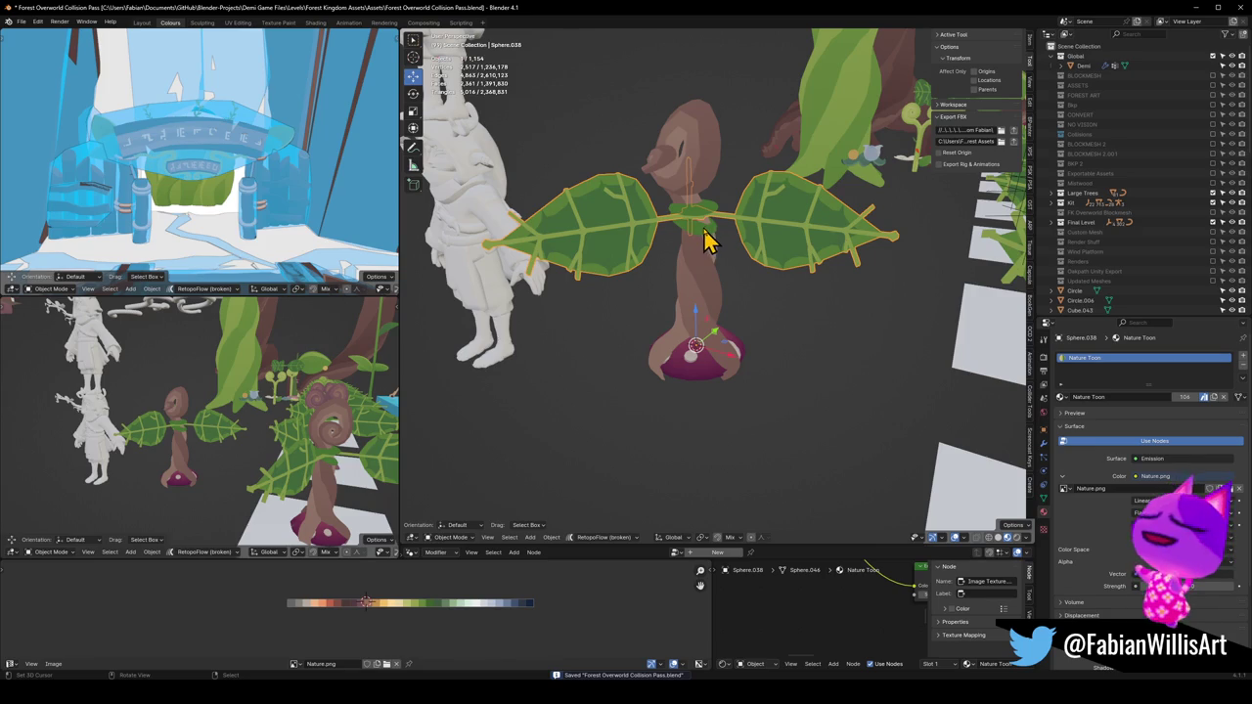
shift+click(701, 235)
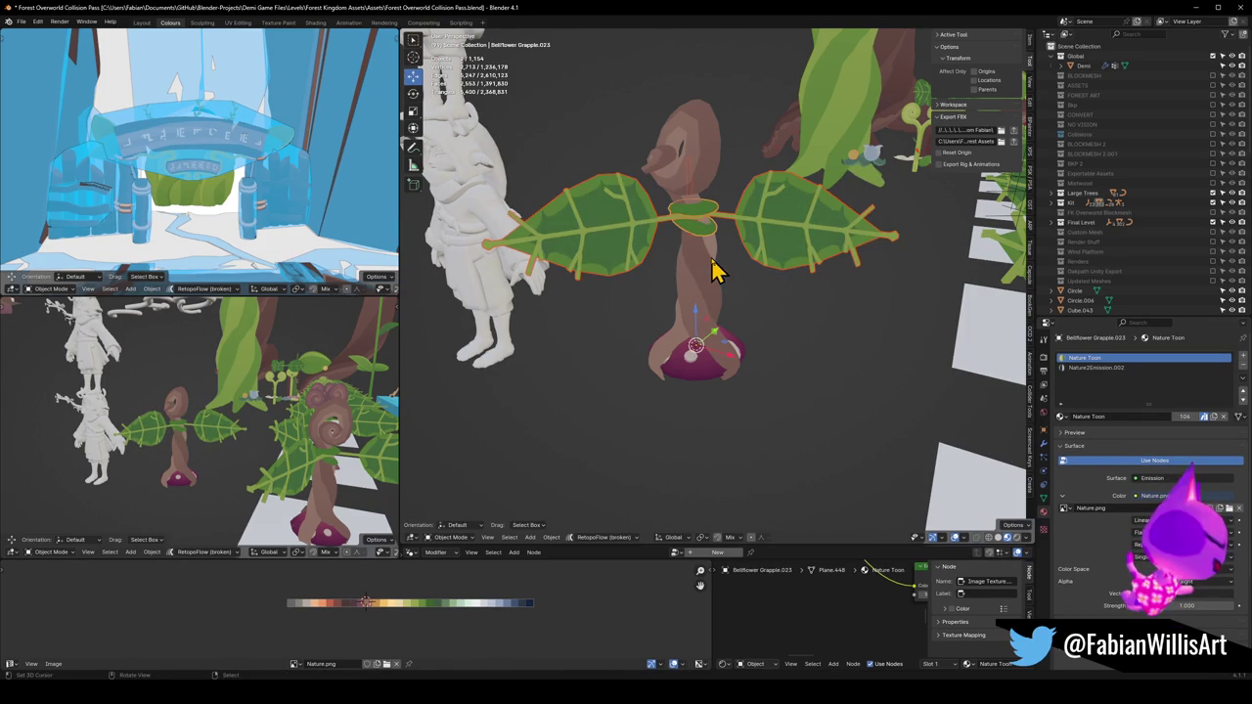
key(ctrl+j)
key(F2)
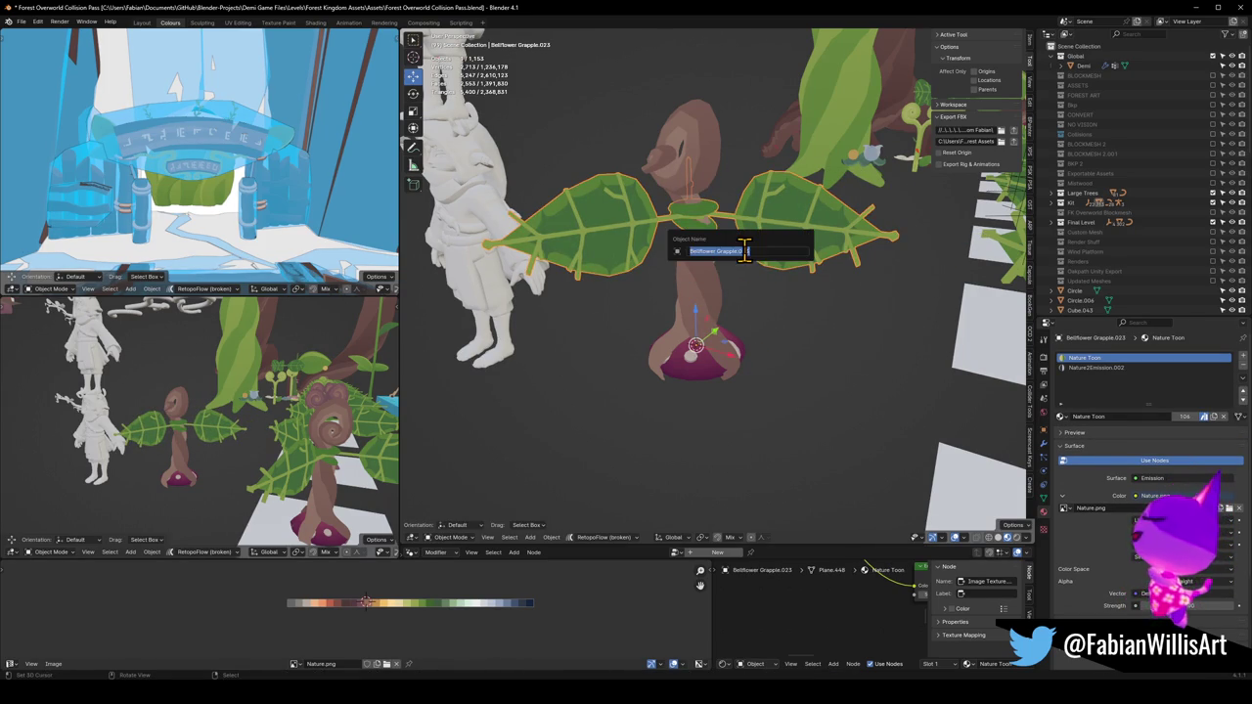
key(Return)
key(r)
key(z)
click(783, 268)
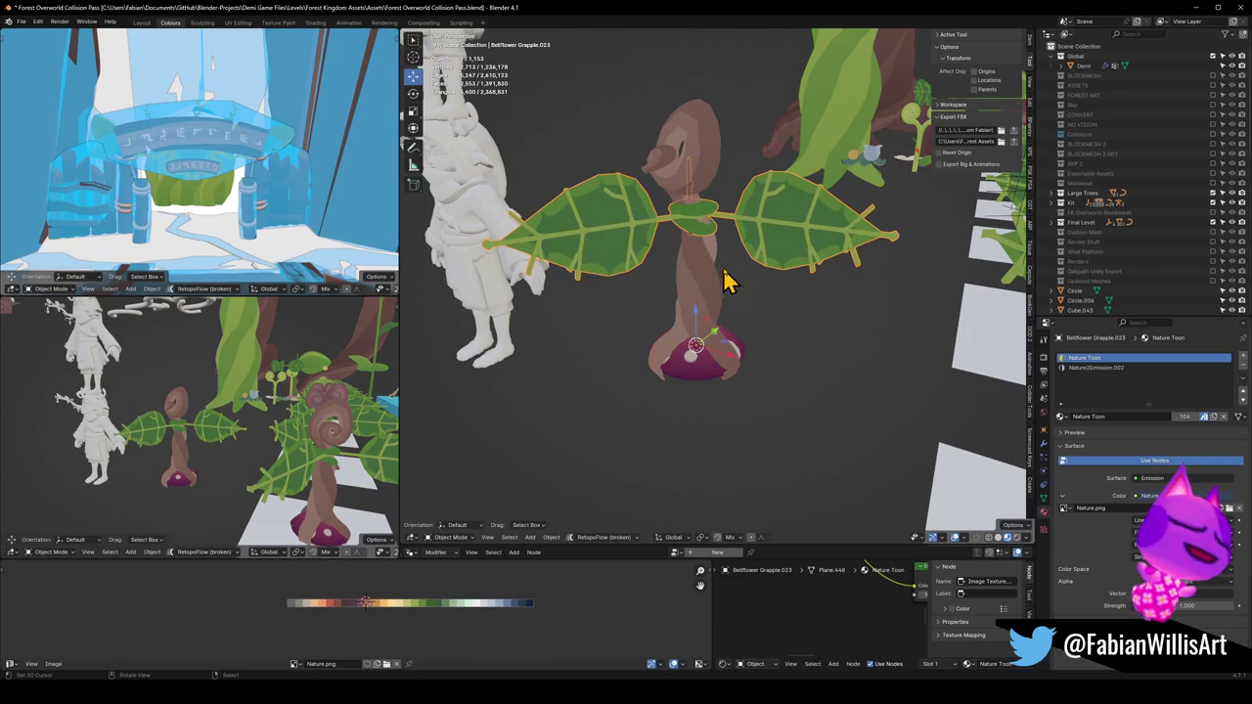
key(alt+a)
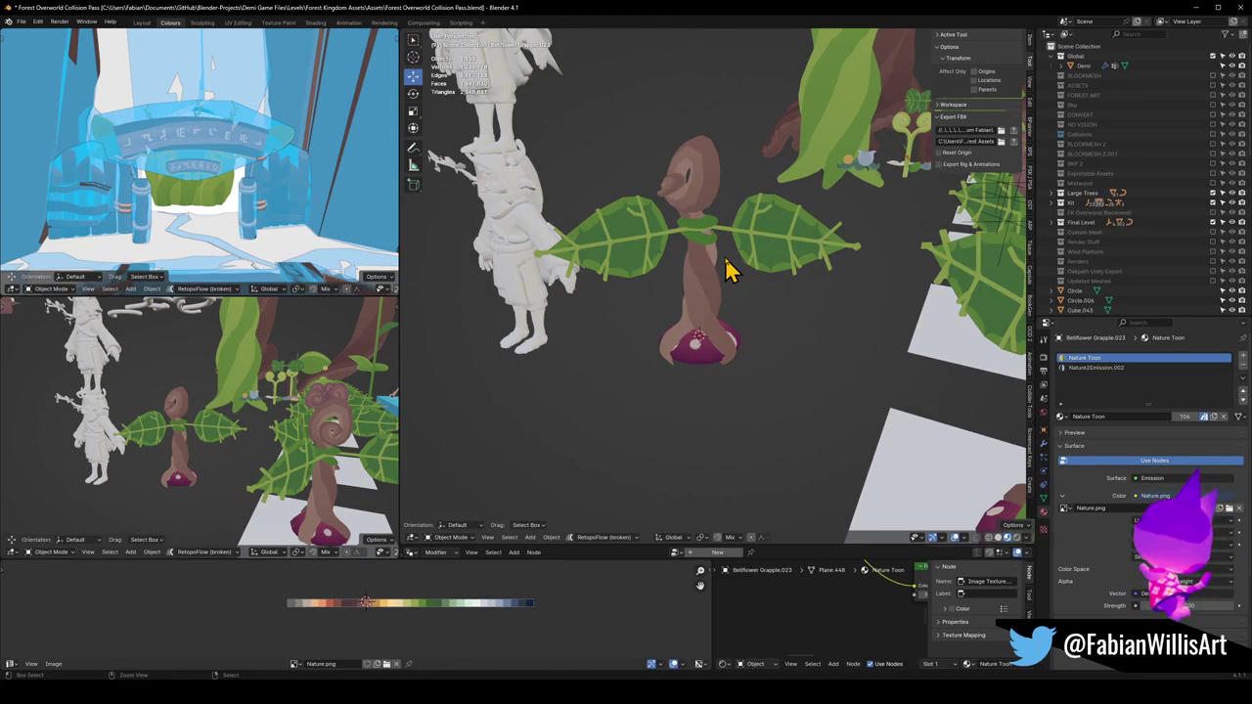
Rename the upper stem from Bellflower Grapple.021 to Forest_PropellerBase
click(715, 282)
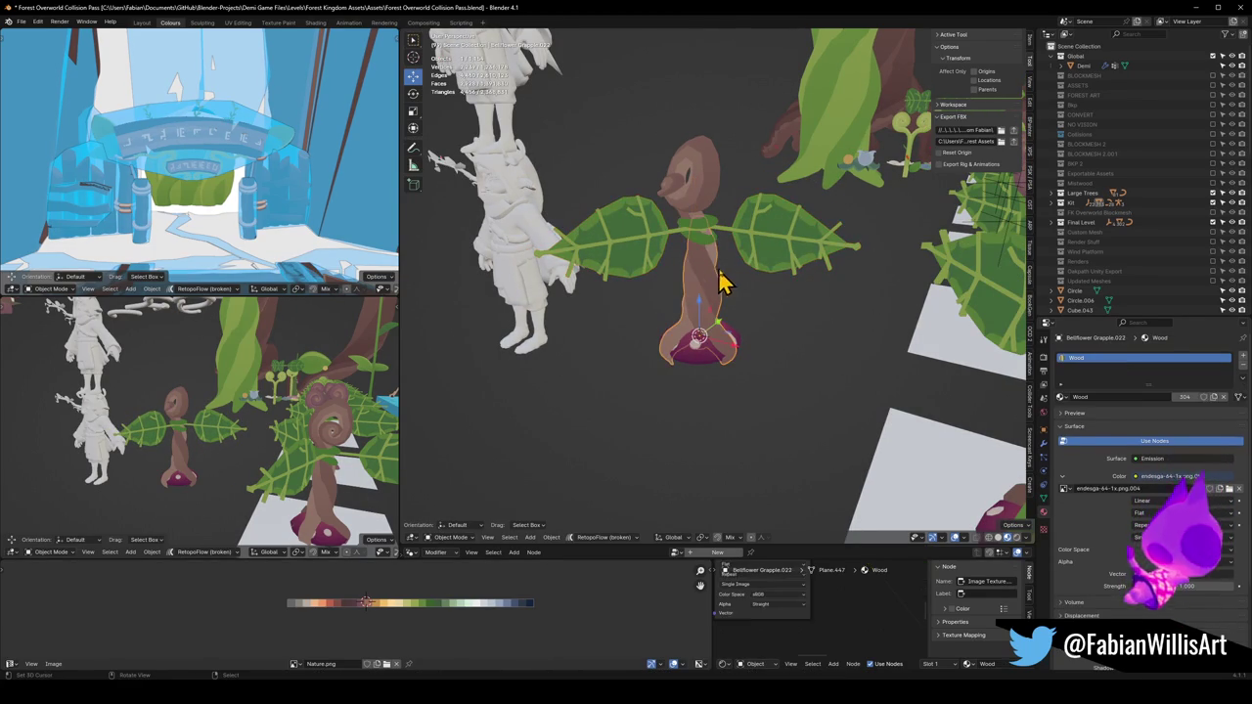
key(F2)
click(713, 207)
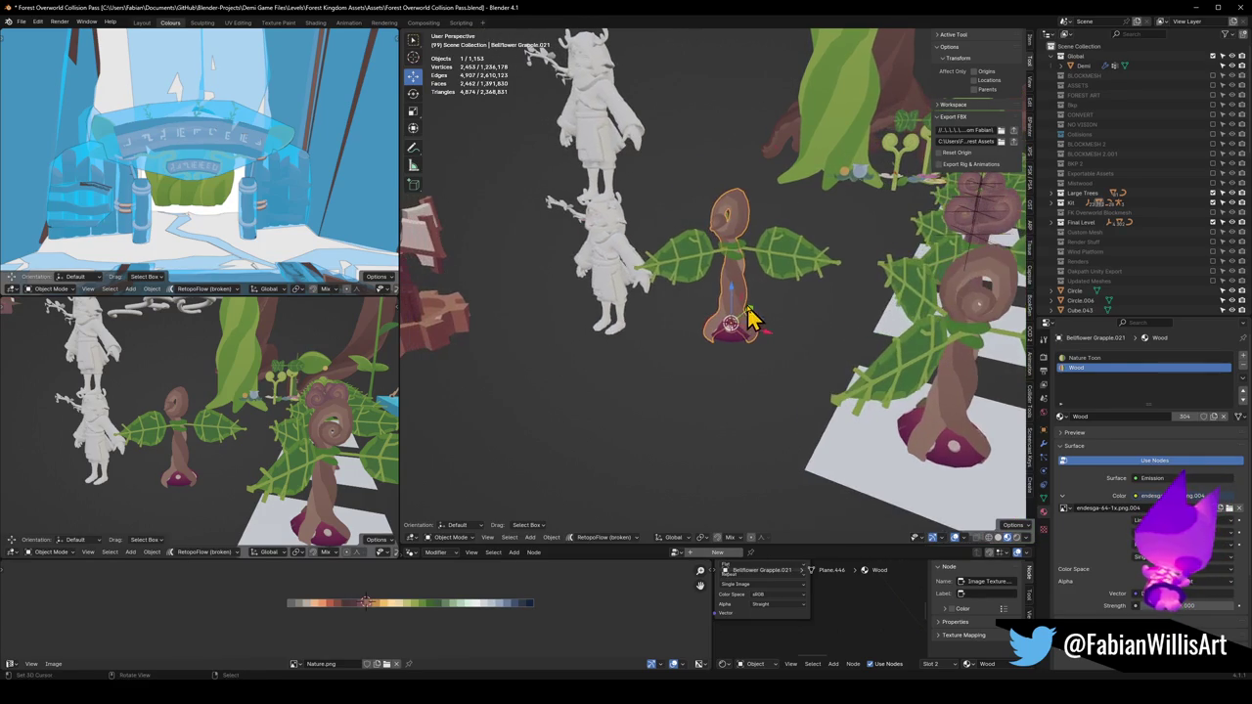
key(F2)
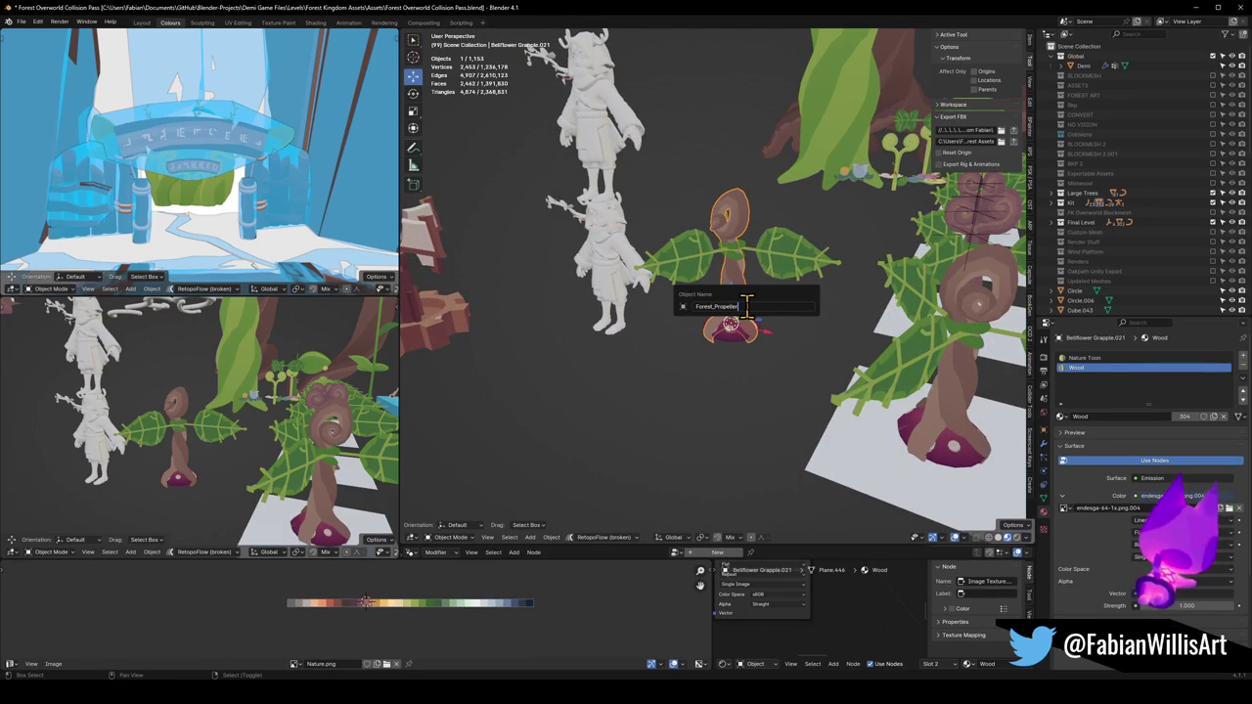
text(Forest_PropellerBa)
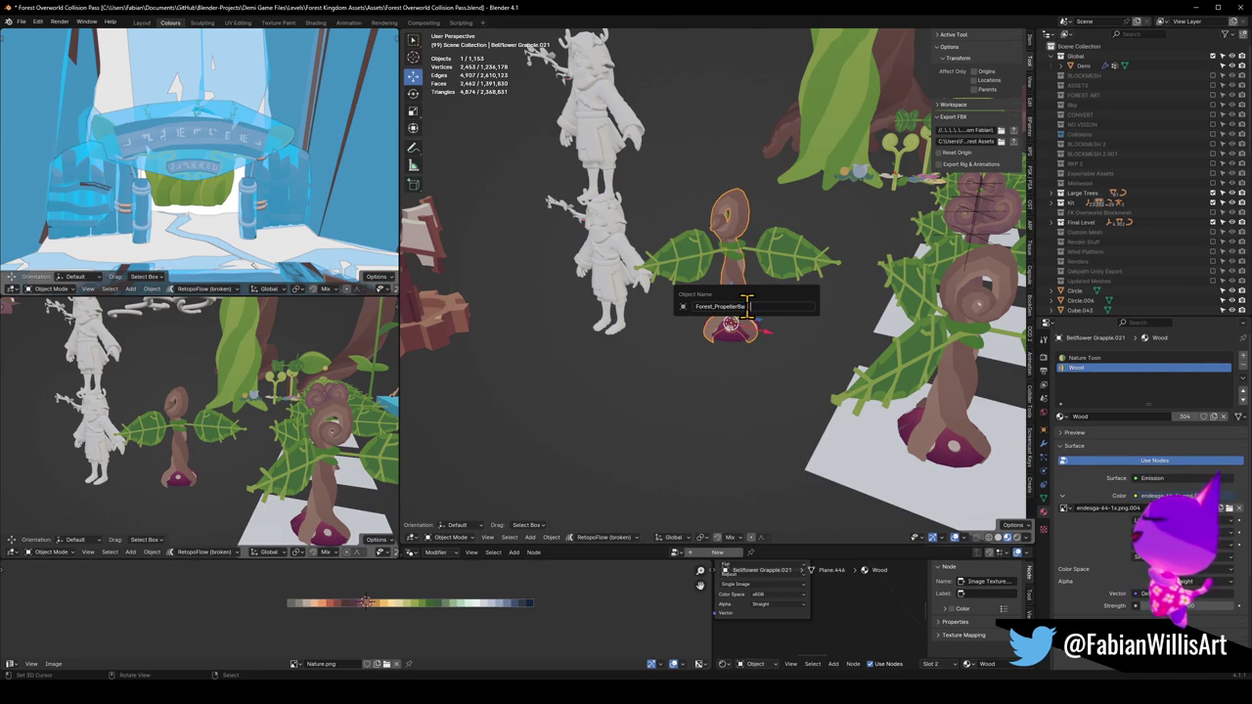
text(se)
key(Return)
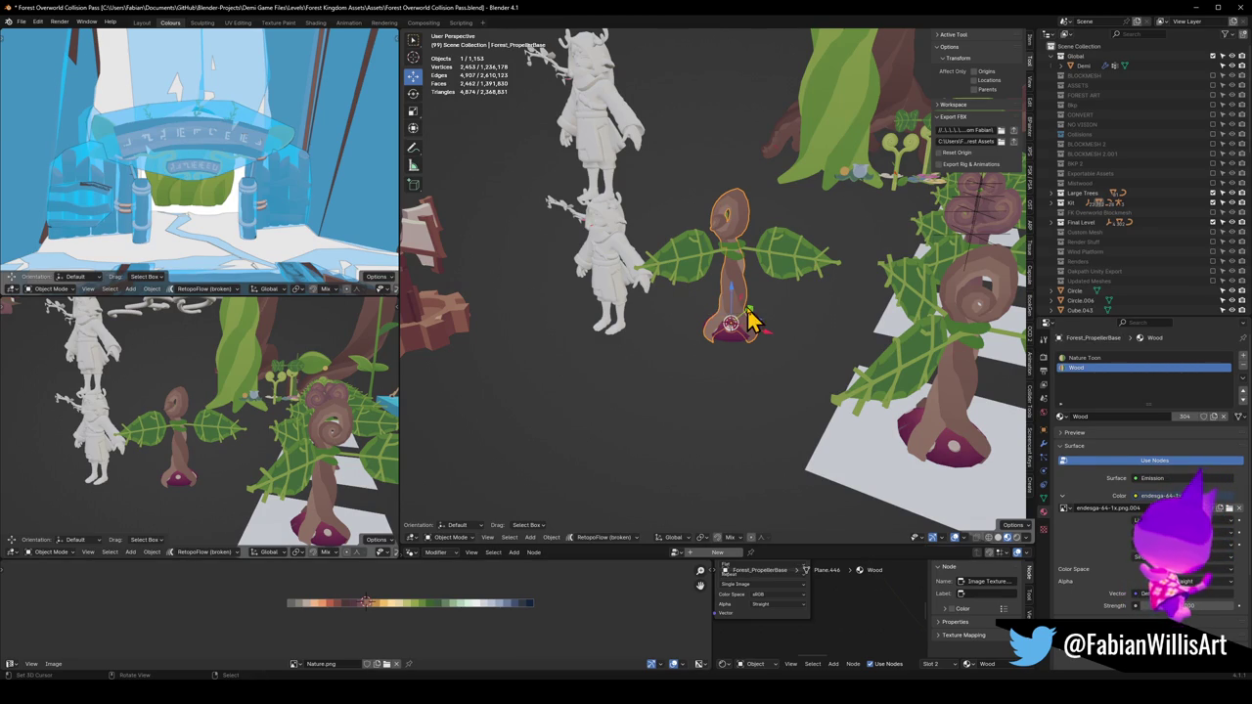
Save, then copy the upper stem's name onto the mushroom base
click(741, 323)
key(ctrl+s)
key(F2)
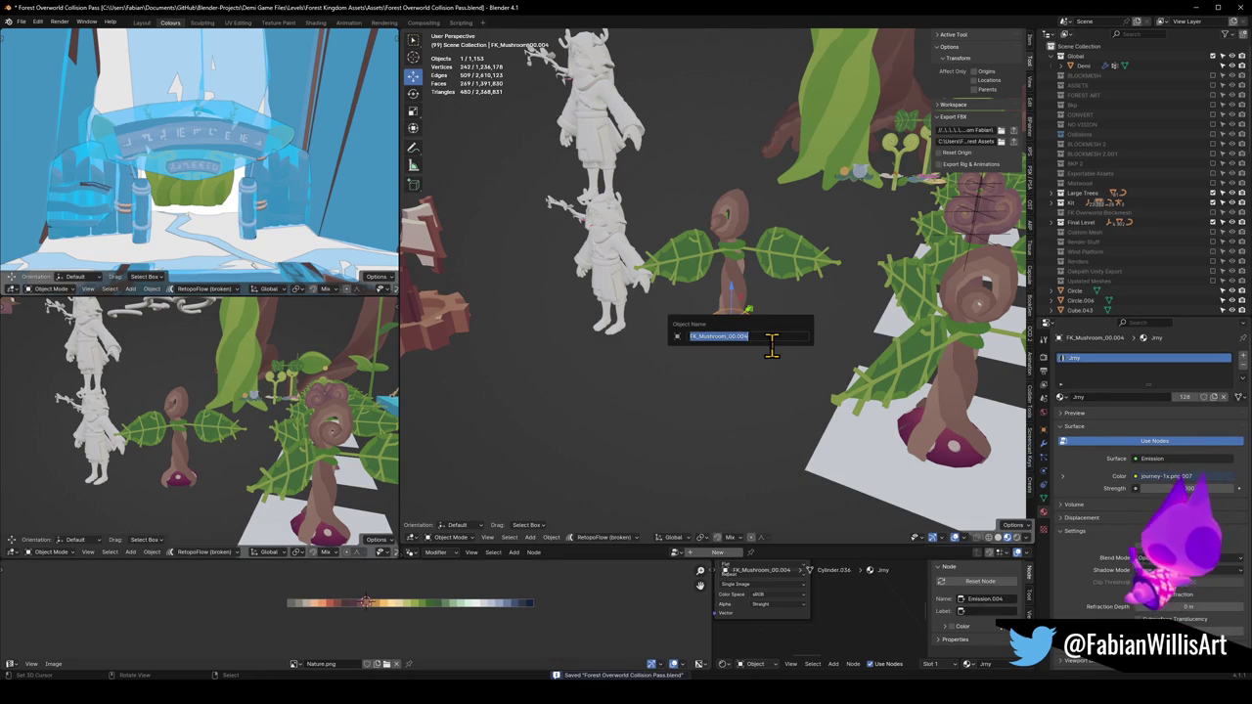
key(Escape)
click(743, 291)
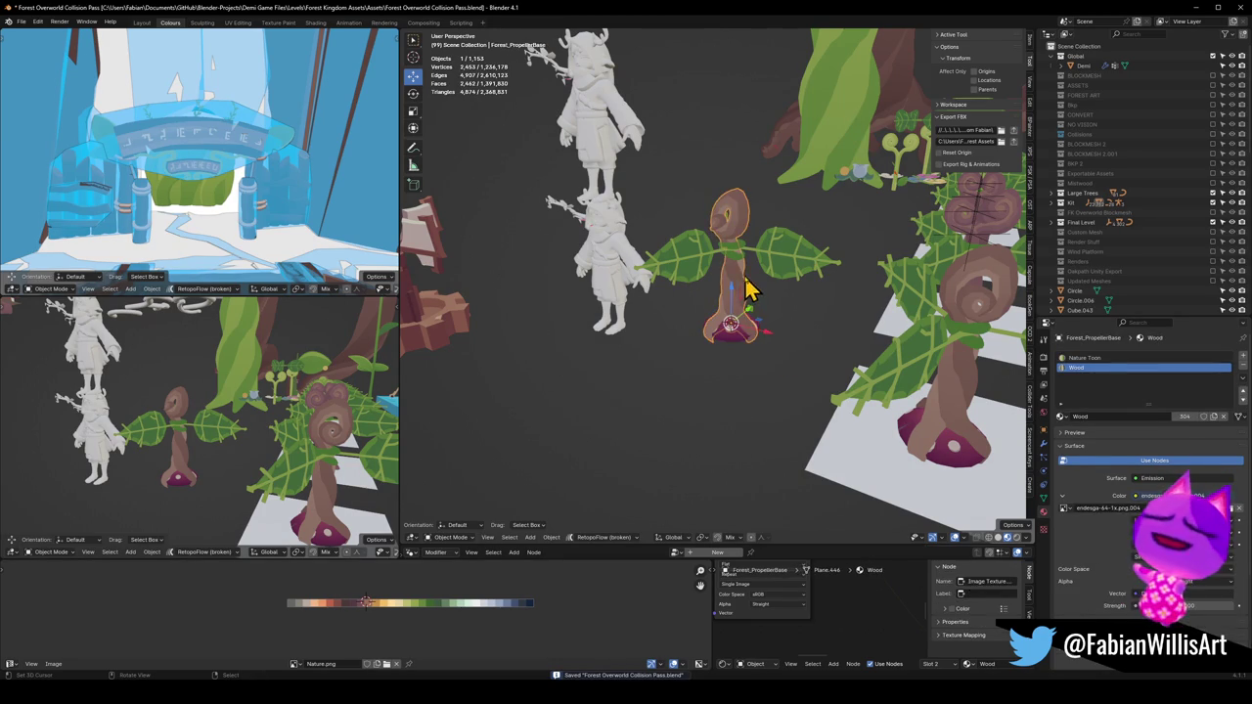
key(F2)
key(Escape)
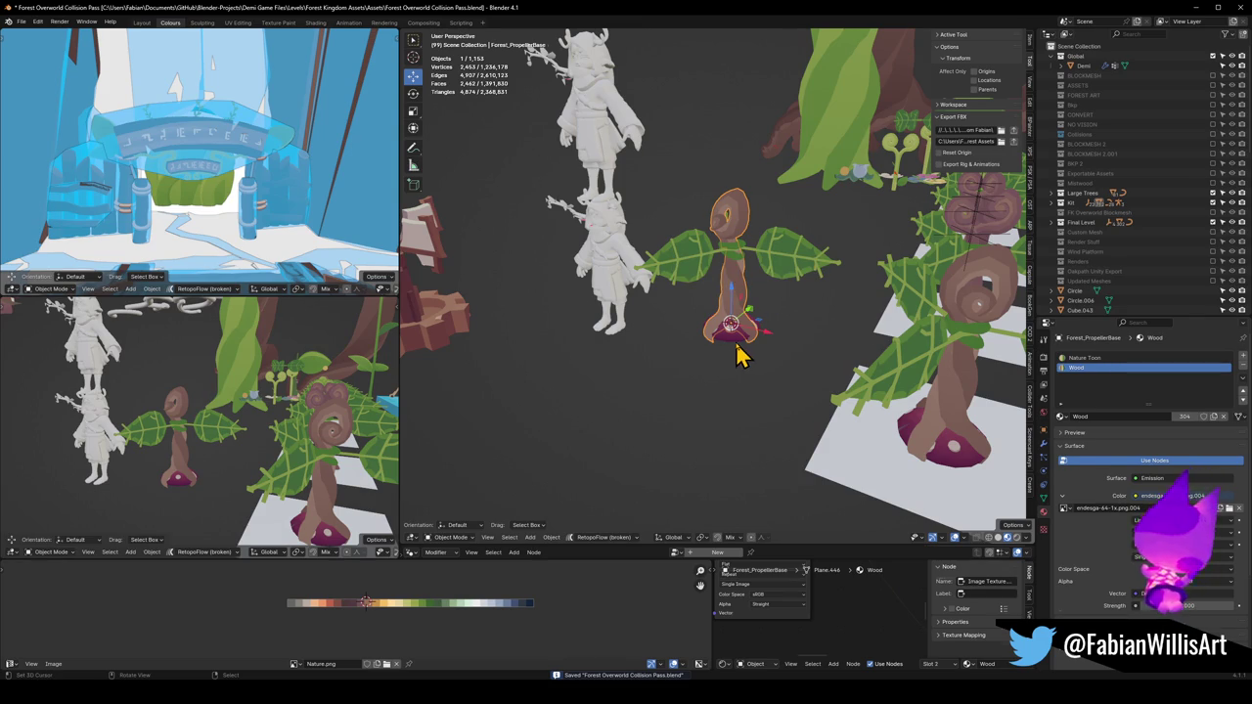
click(737, 347)
key(F2)
text(Forest_PropellerBase)
key(Return)
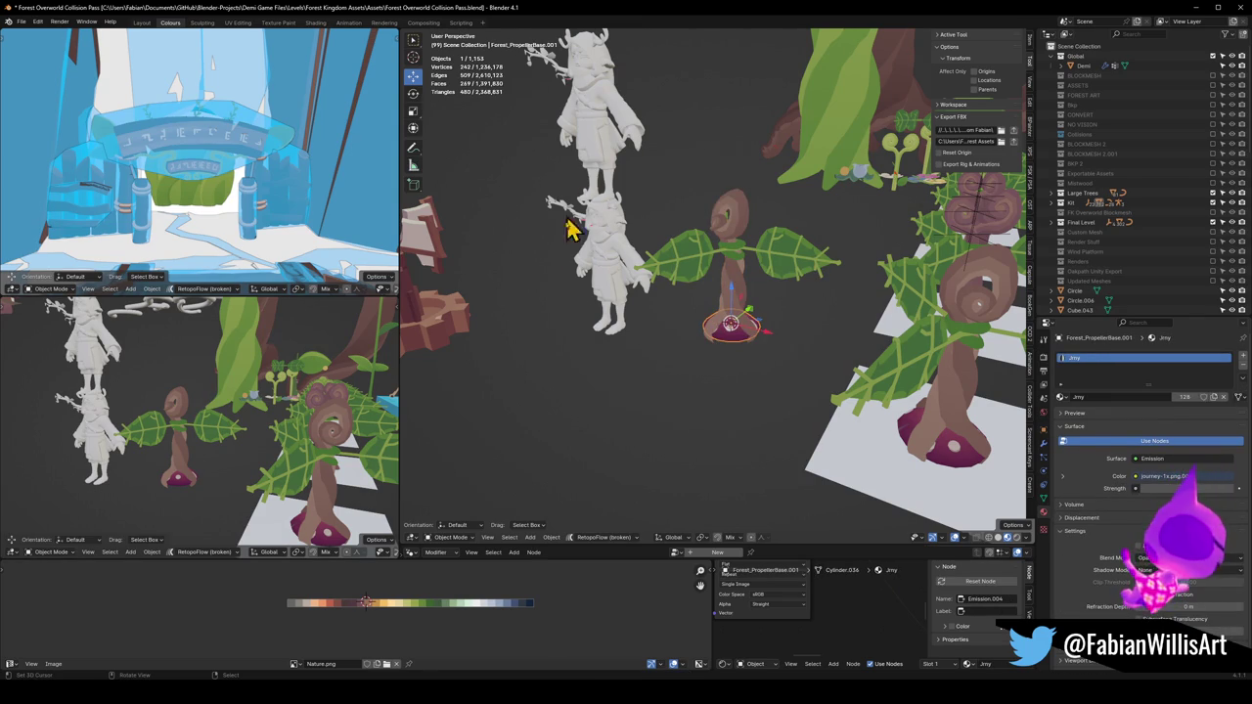
Rename the mushroom base Forest_PropellerBase_00 and add the trunk to the selection
click(462, 324)
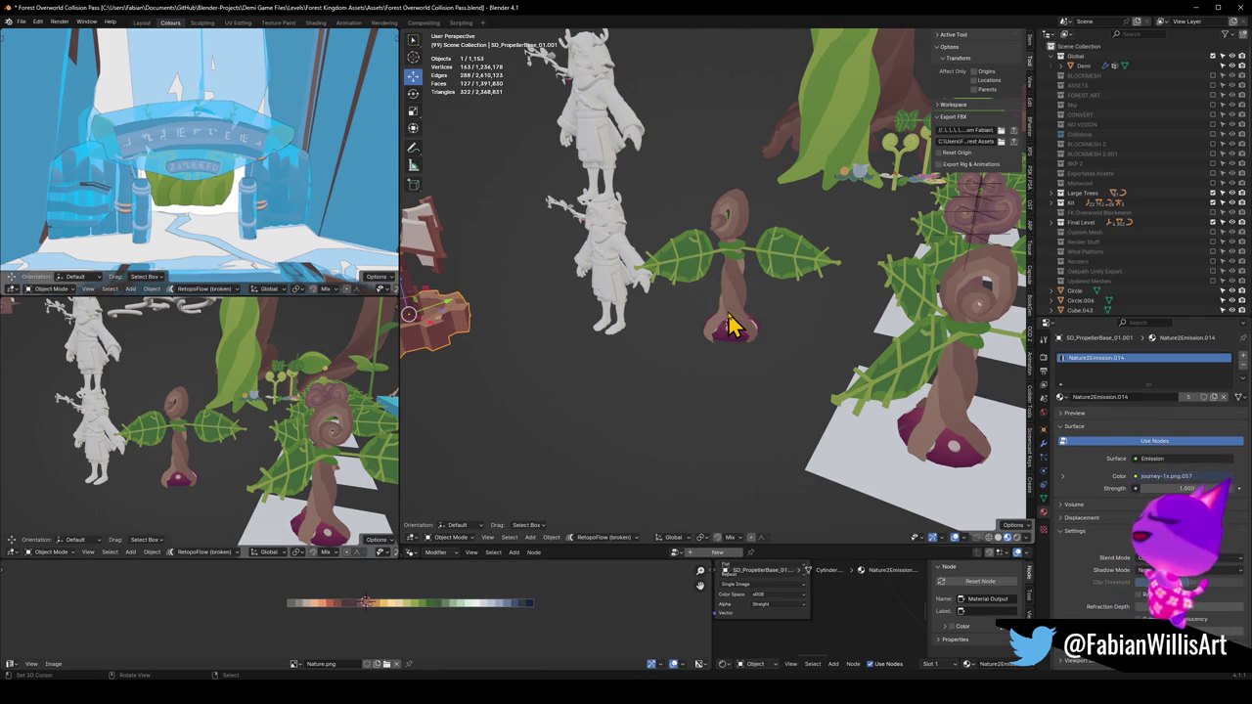
click(744, 344)
key(F2)
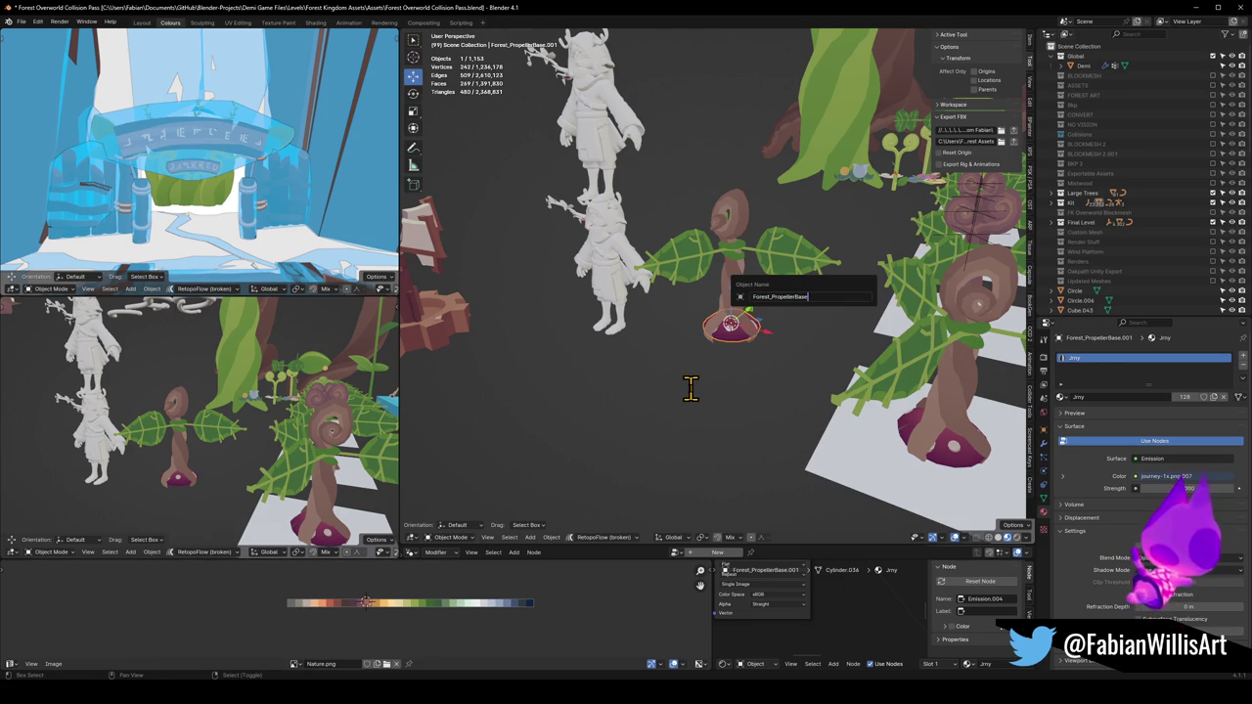
key(Return)
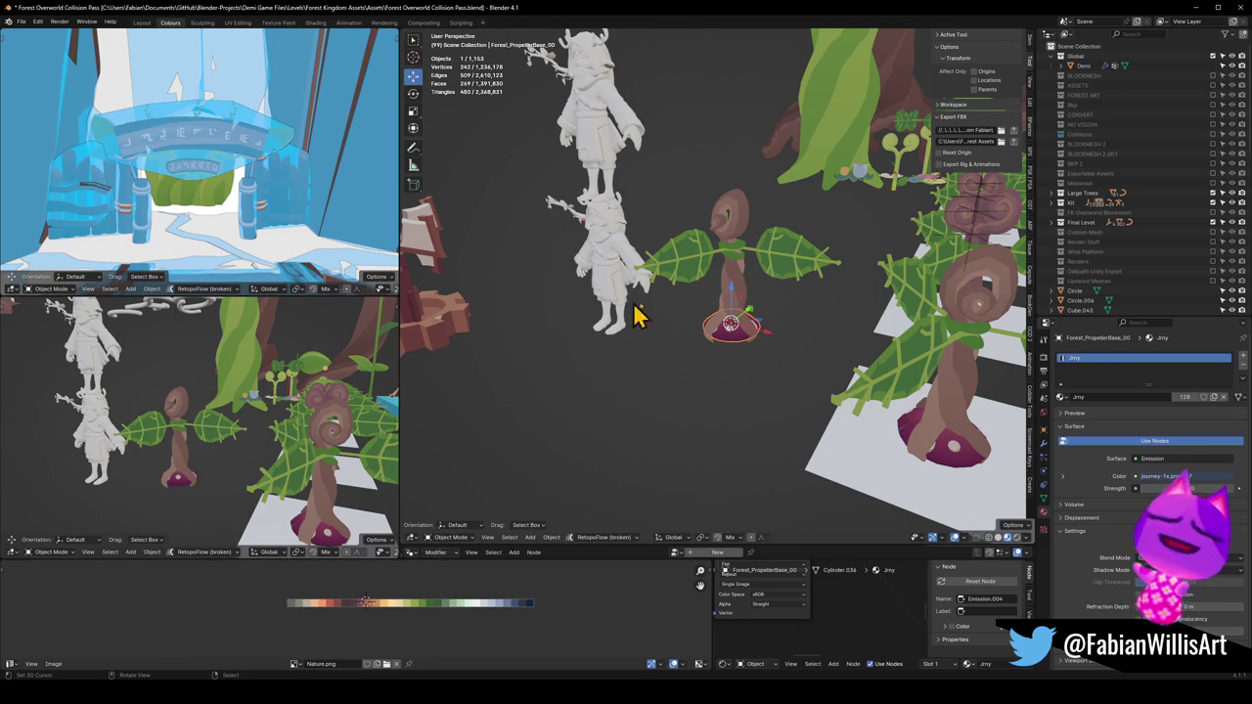
scroll(741, 309, up, 3)
shift+click(750, 299)
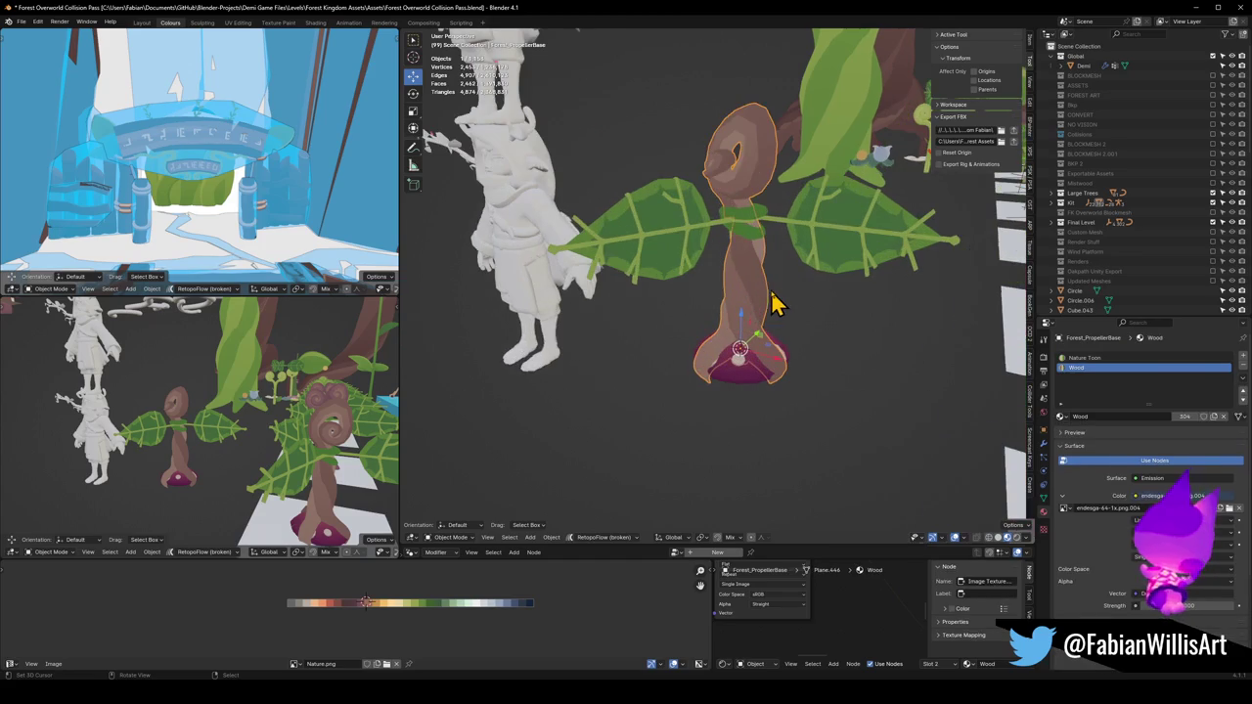
Name the trunk PropellerWood and the leaves object PropellerLeaves
key(F2)
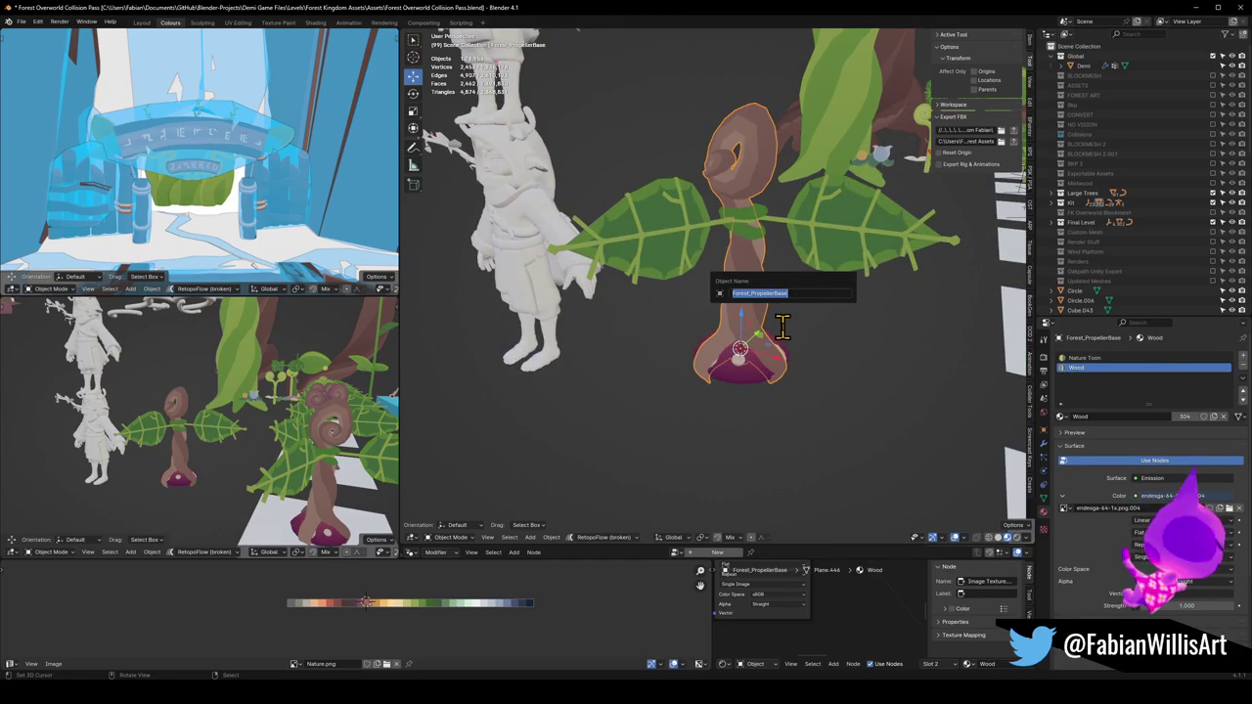
text(F)
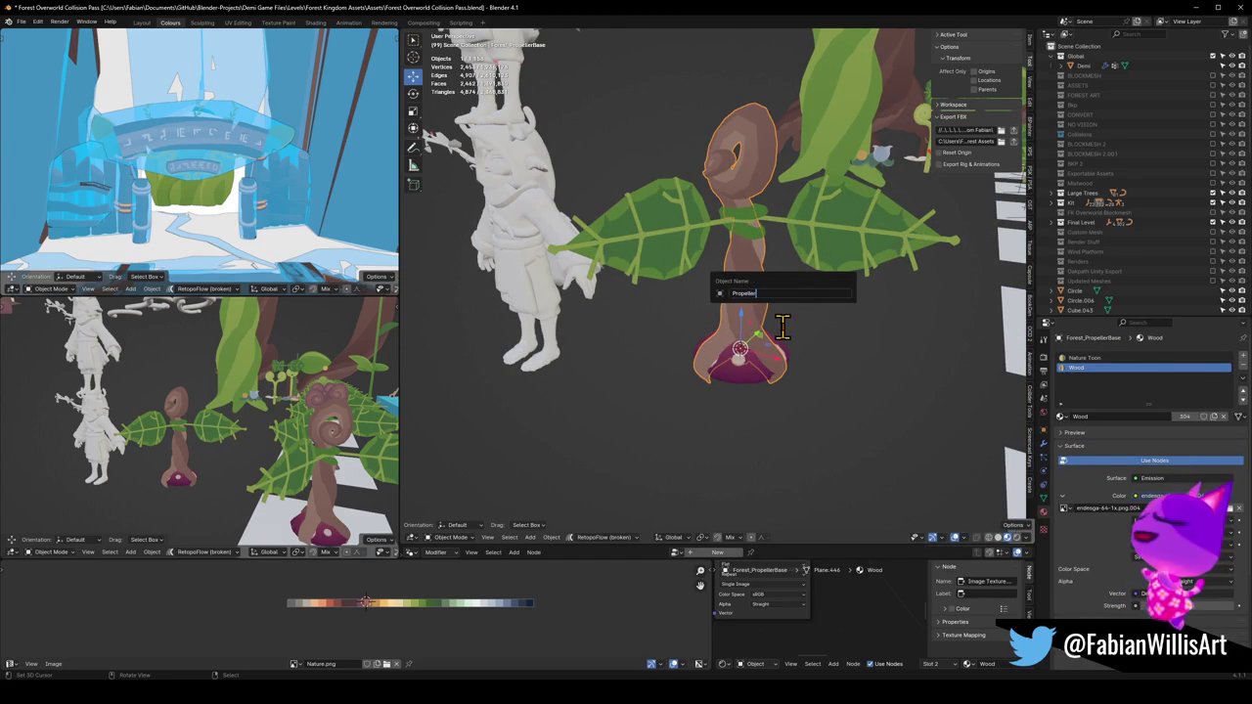
text(Wood)
key(Return)
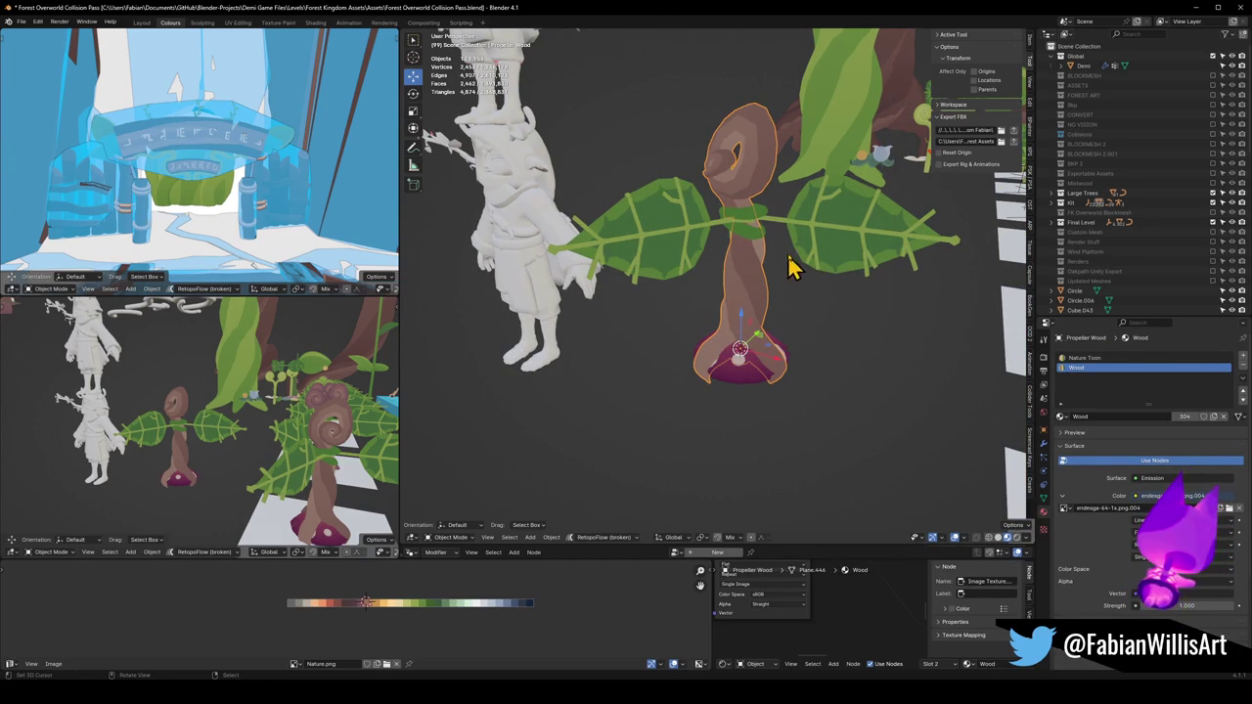
click(875, 236)
key(F2)
text(Propeller Leave)
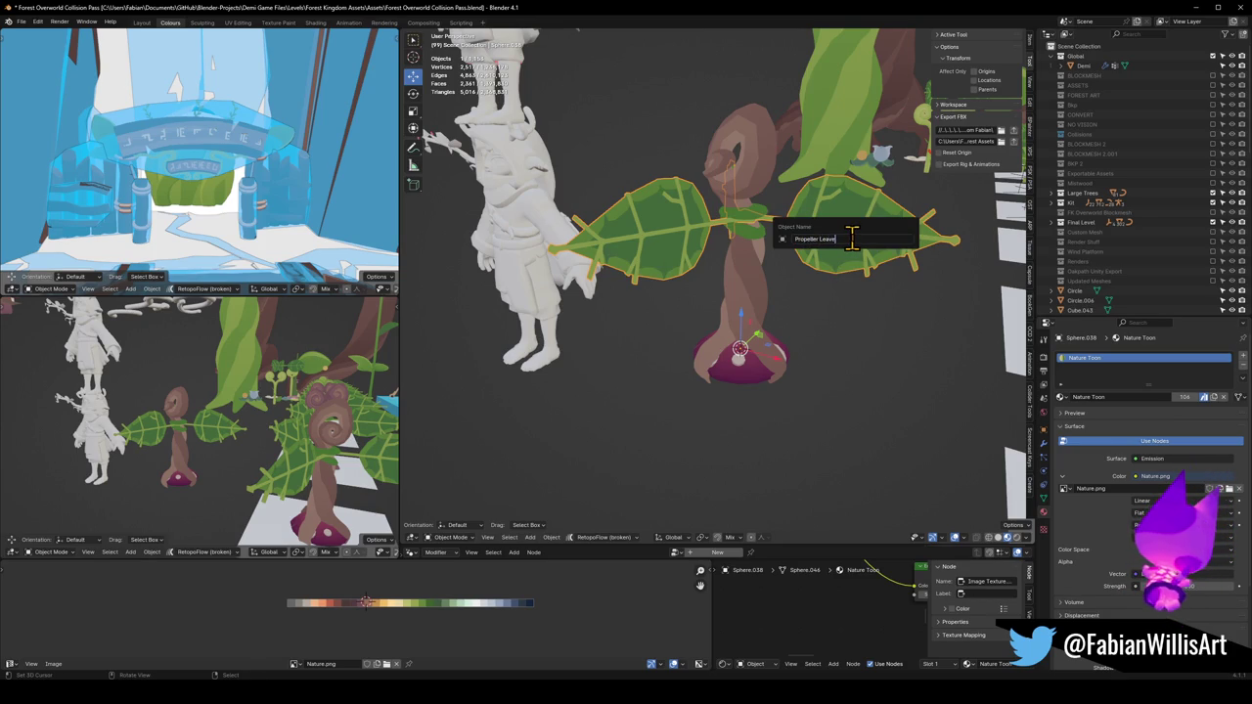
text(s)
key(Return)
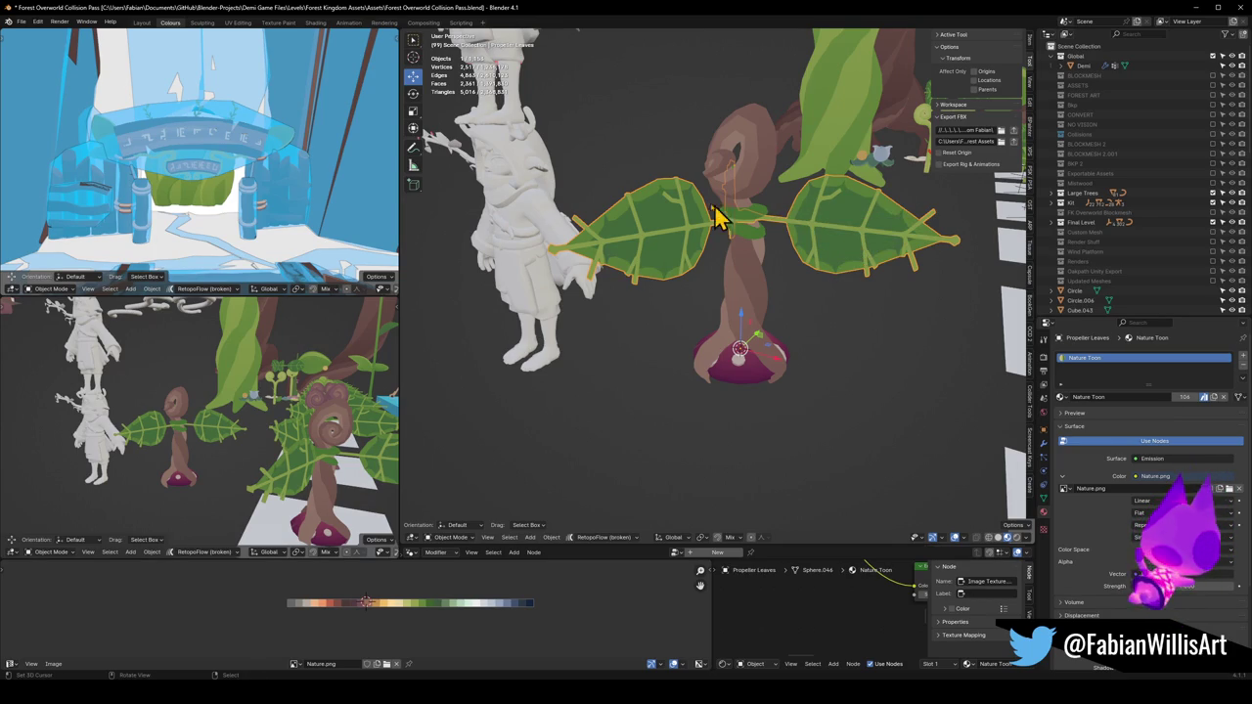
Rename the stem collar PropellerPart_00 and re-confirm the leaves as PropellerLeaves
click(749, 227)
key(F2)
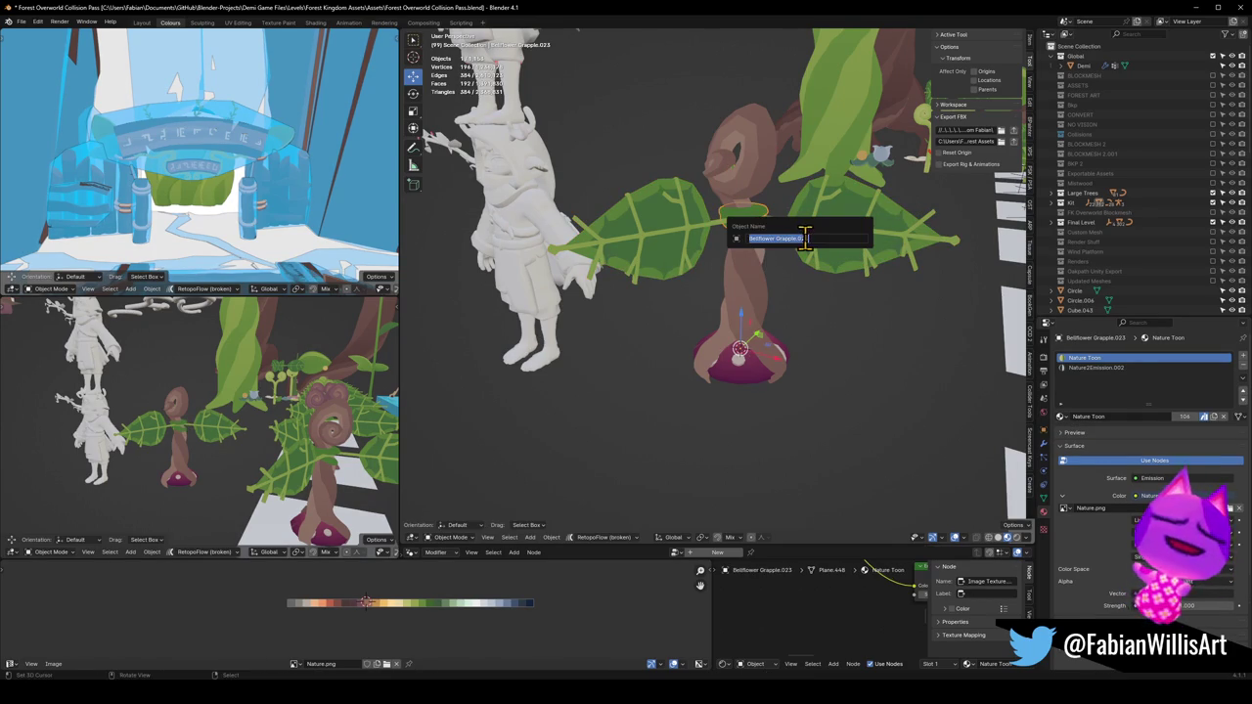
text(PropellerPart)
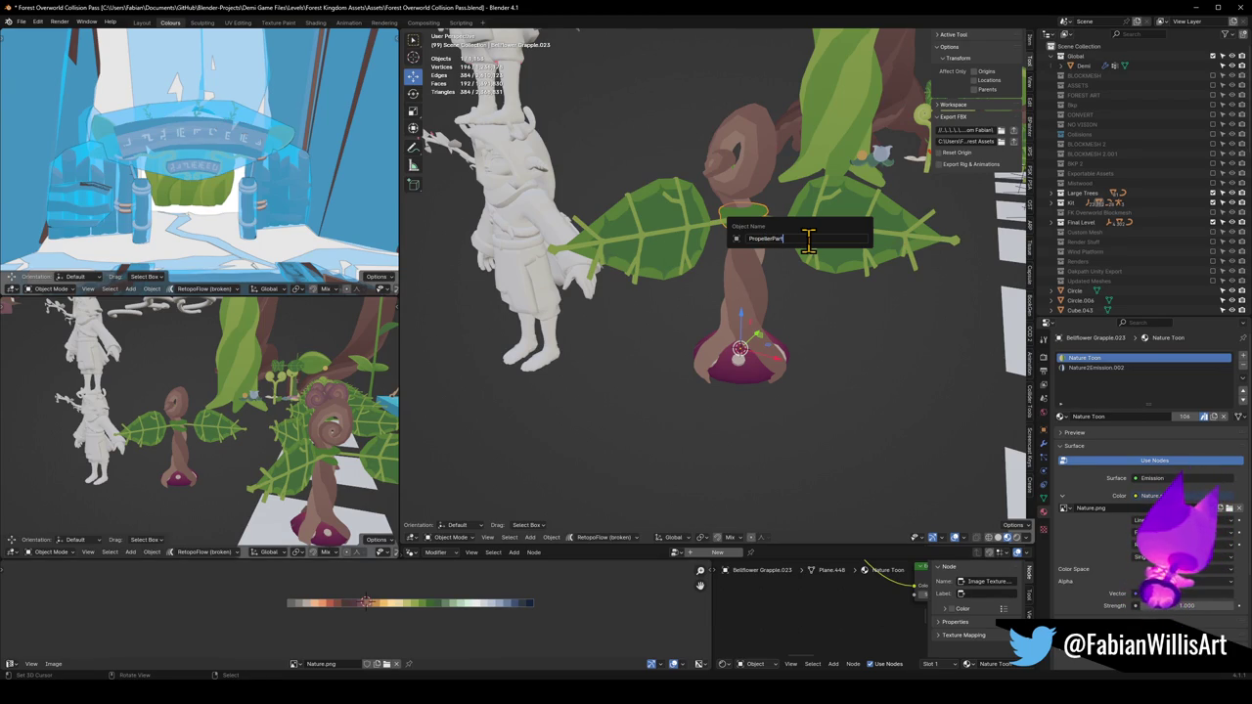
key(Return)
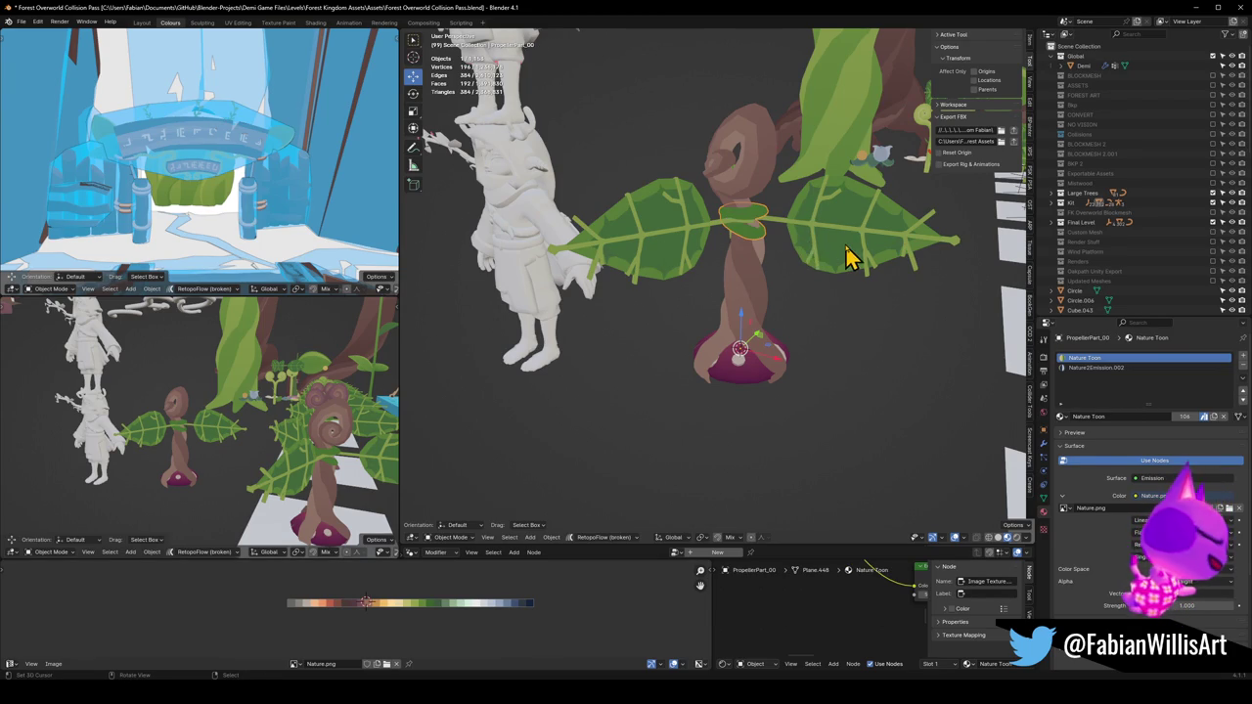
click(849, 257)
key(F2)
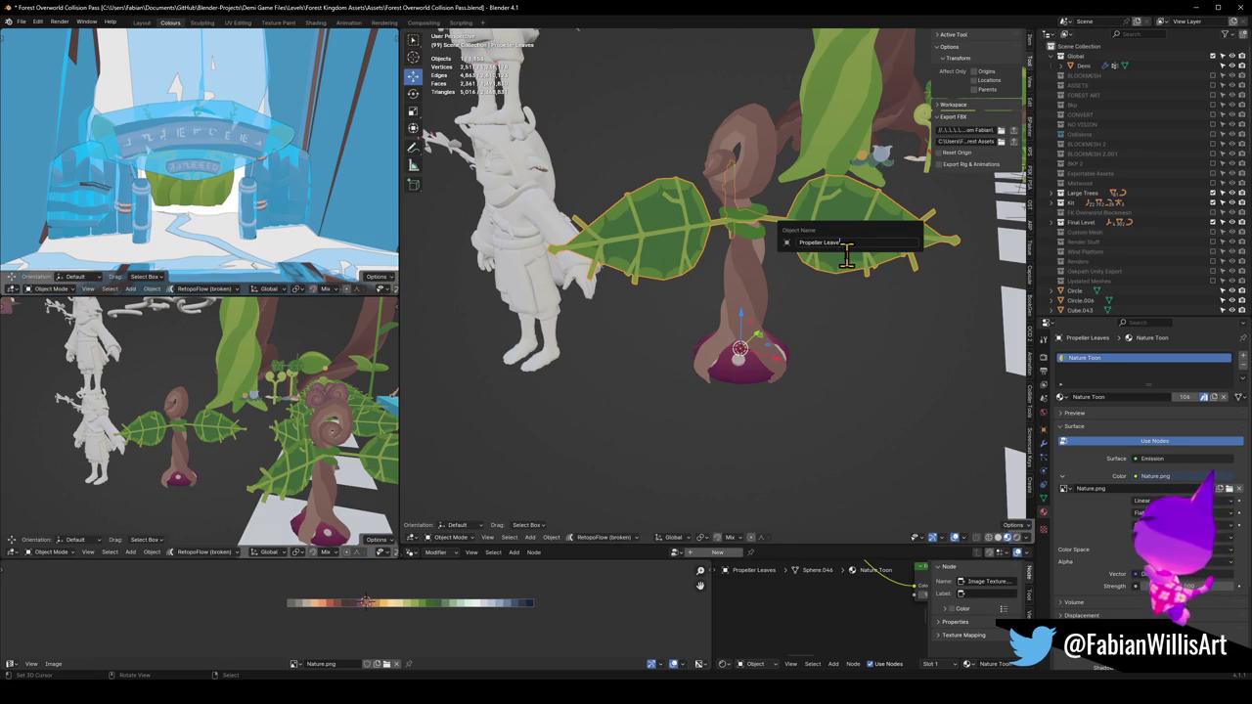
text(PropellerLeaves)
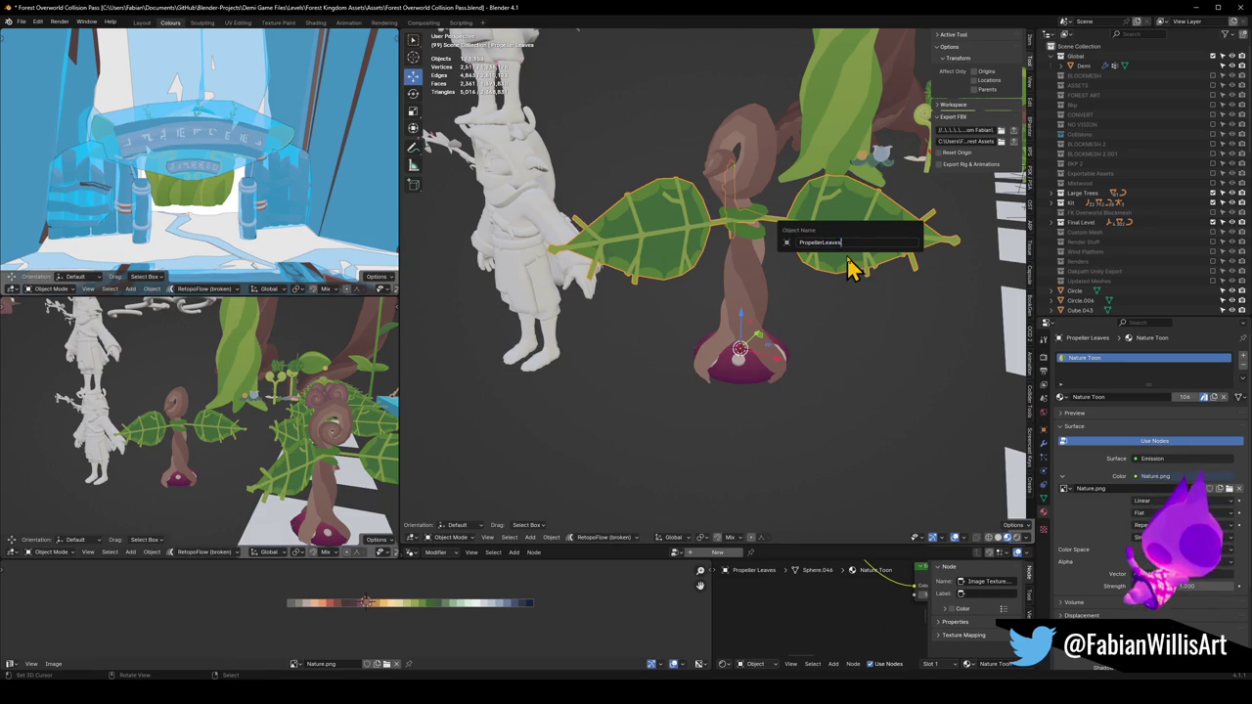
key(Return)
Re-confirm the trunk's name as PropellerWood
click(761, 311)
key(F2)
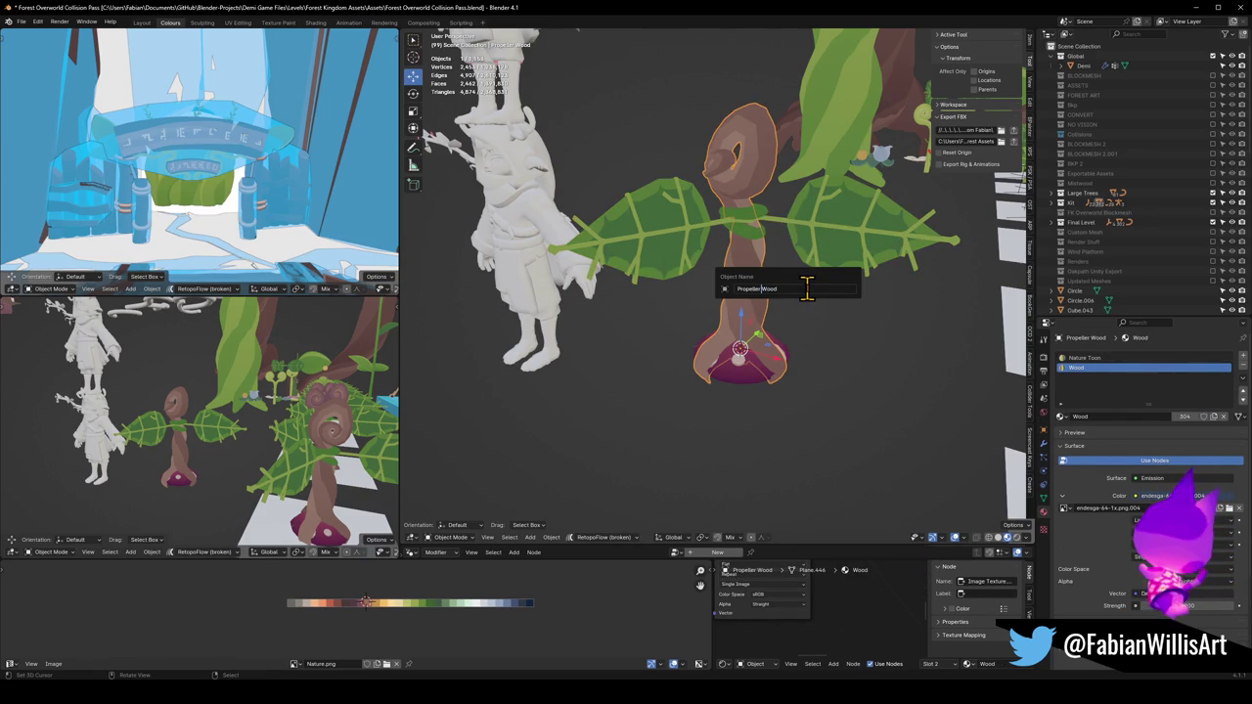
key(Return)
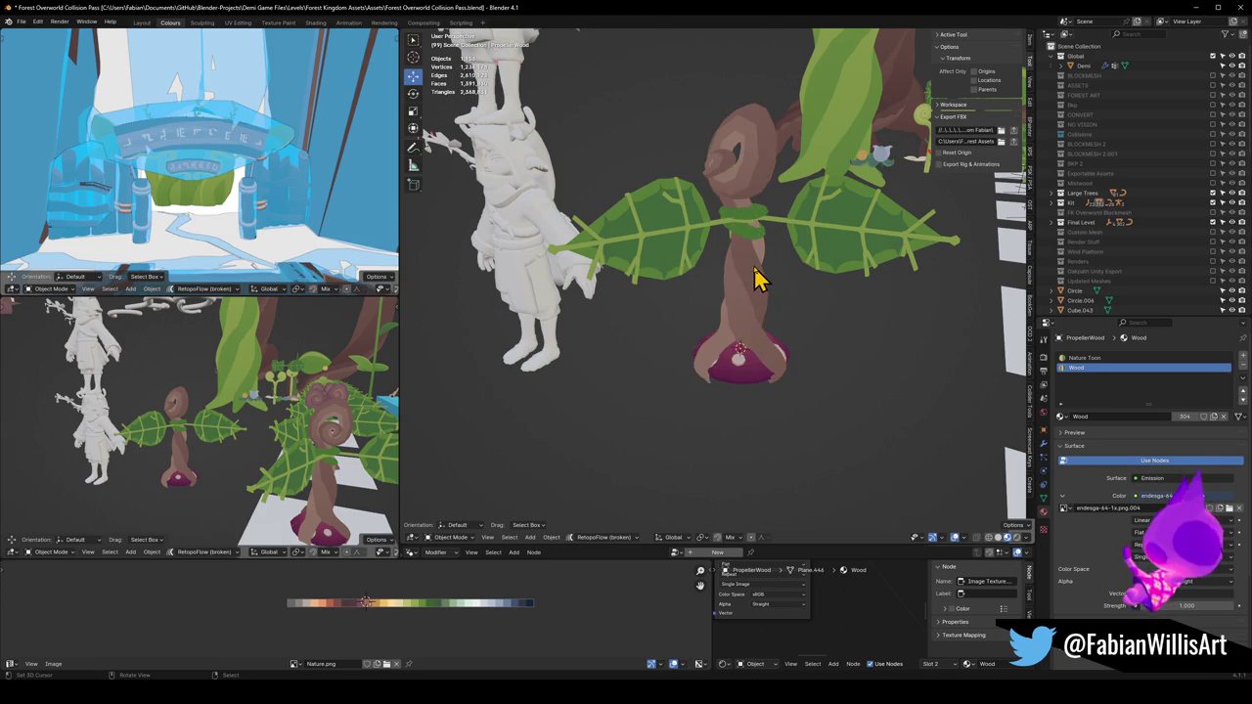
key(F2)
key(BackSpace)
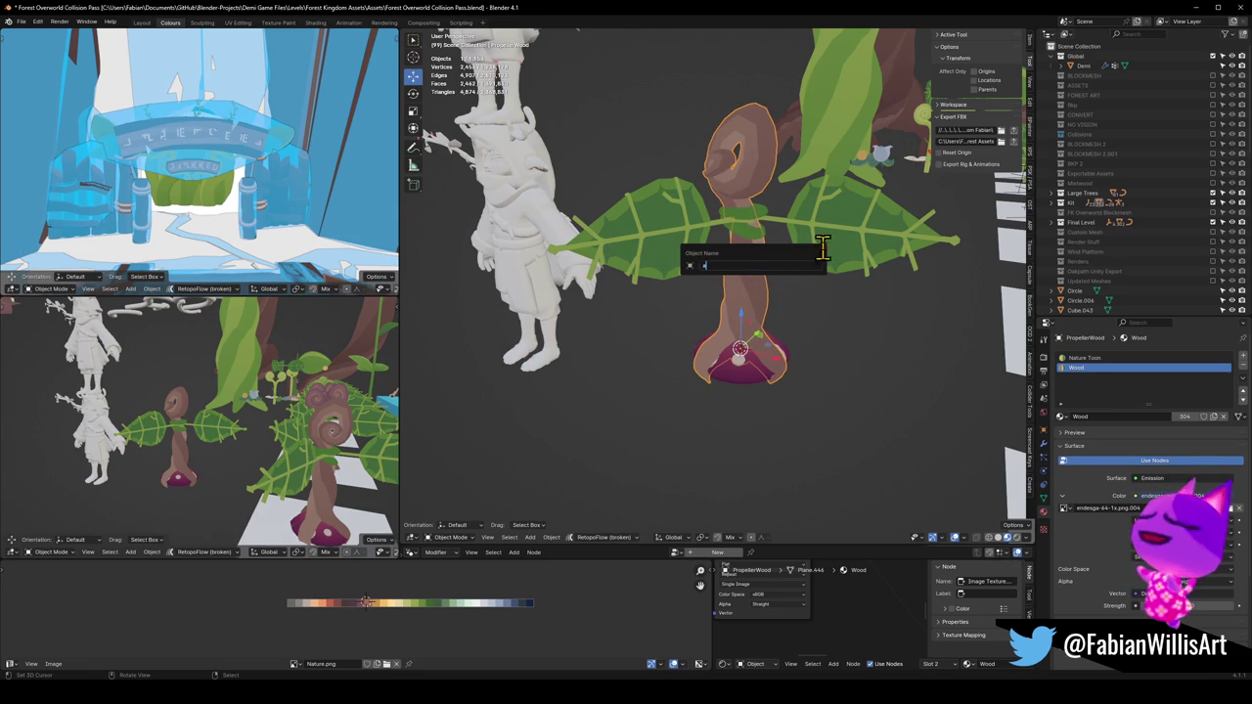
key(Escape)
Retype the leaves' name as PropellerLeaves, save, and select the plant parts
click(750, 245)
key(F2)
text(PropellerLeaves)
key(Return)
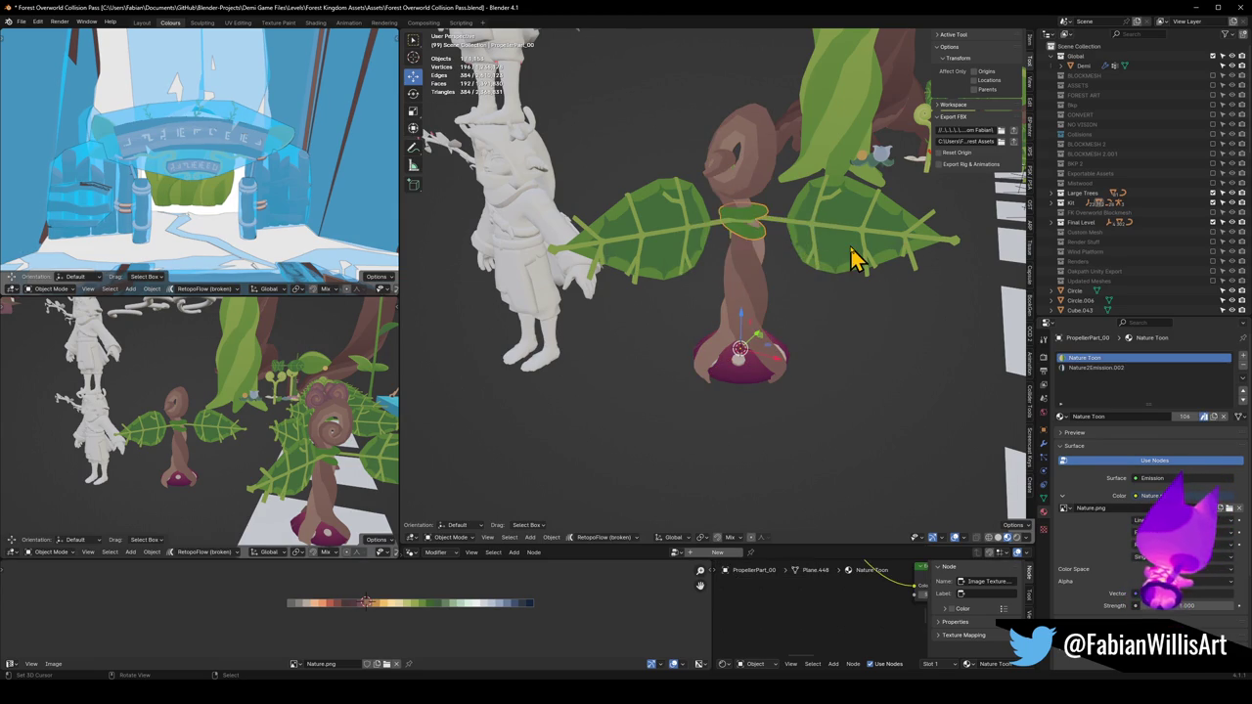
key(F2)
key(Return)
scroll(795, 305, down, 2)
click(796, 302)
key(ctrl+s)
click(796, 264)
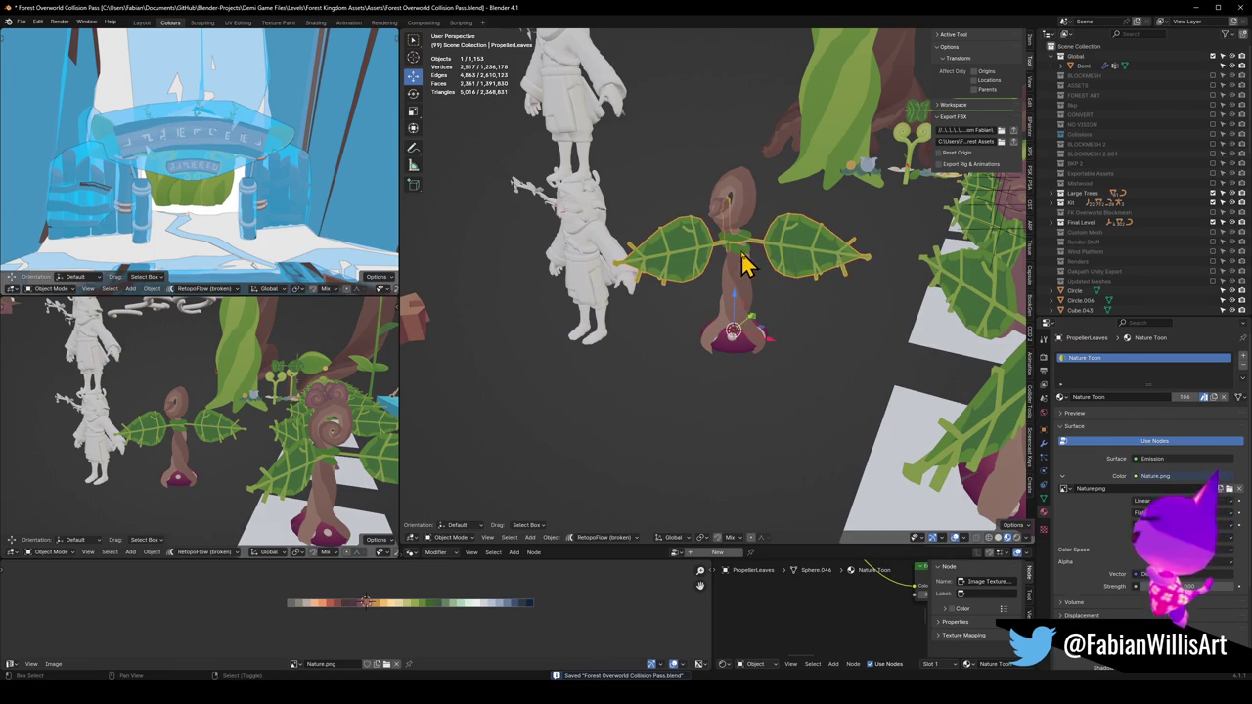
click(754, 293)
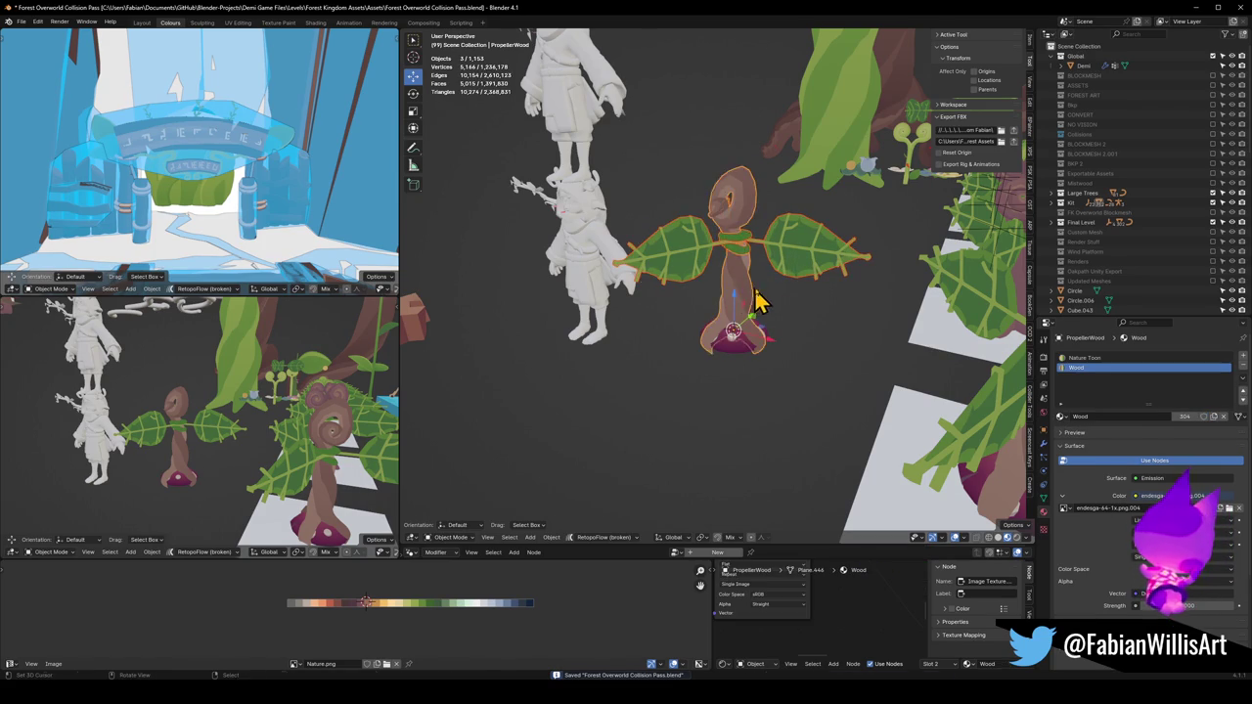
Parent the plant parts to Forest_PropellerBase_00 with Object (Keep Transform), then save
shift+click(747, 356)
key(ctrl+p)
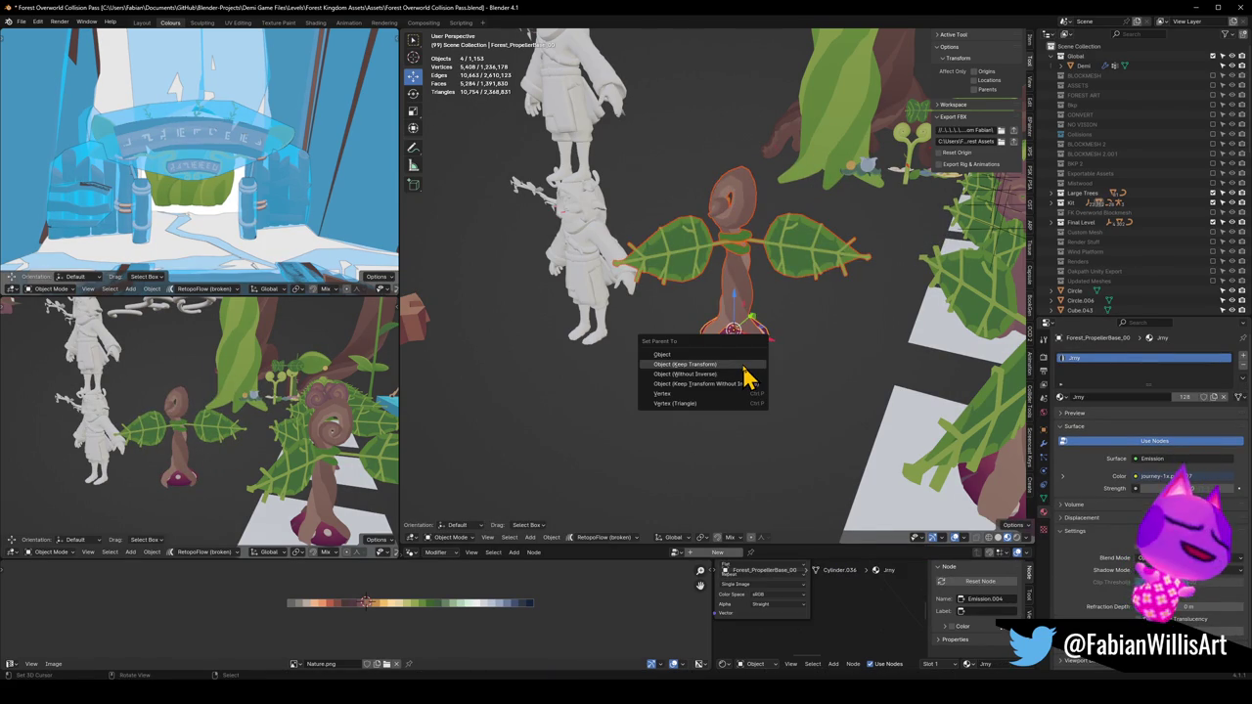
click(744, 367)
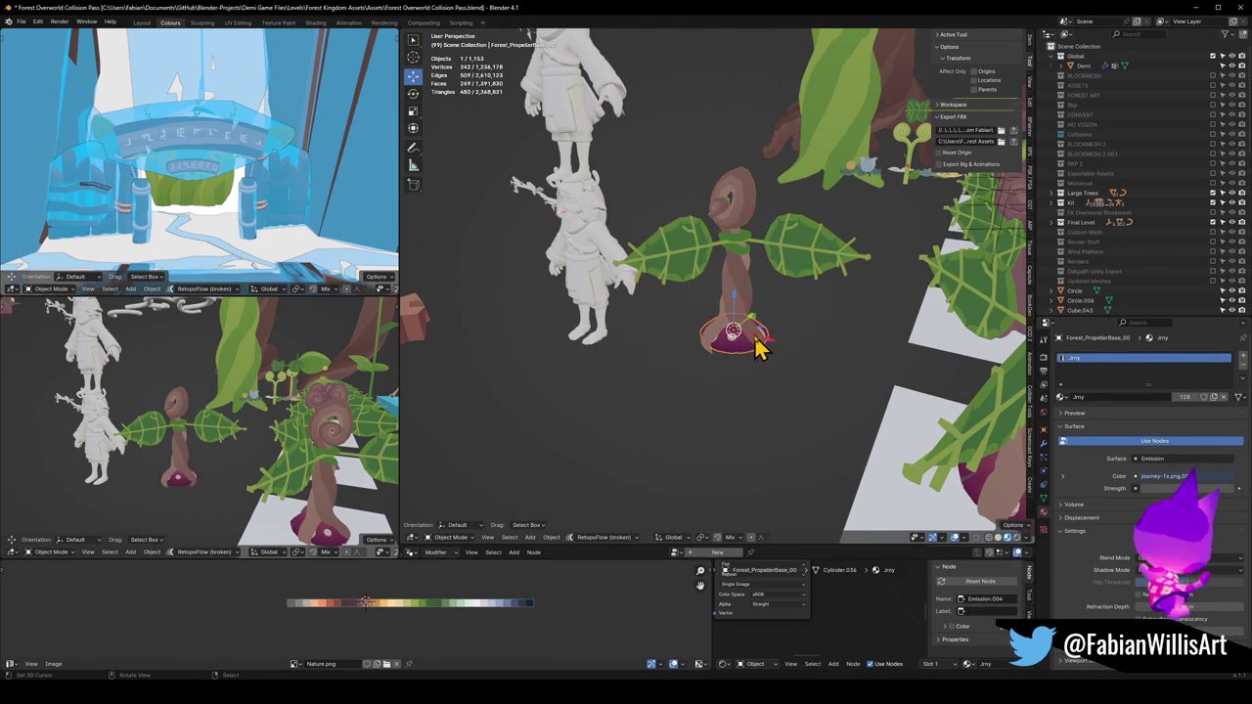
scroll(757, 344, up, 3)
drag(787, 352, 751, 350)
key(ctrl+s)
Duplicate a propeller base and place the copy off to the right
click(739, 358)
mouse_move(768, 284)
mouse_down()
mouse_move(671, 293)
mouse_move(635, 283)
mouse_move(662, 288)
mouse_move(761, 196)
mouse_up()
key(alt+a)
click(762, 195)
key(shift+d)
key(shift+z)
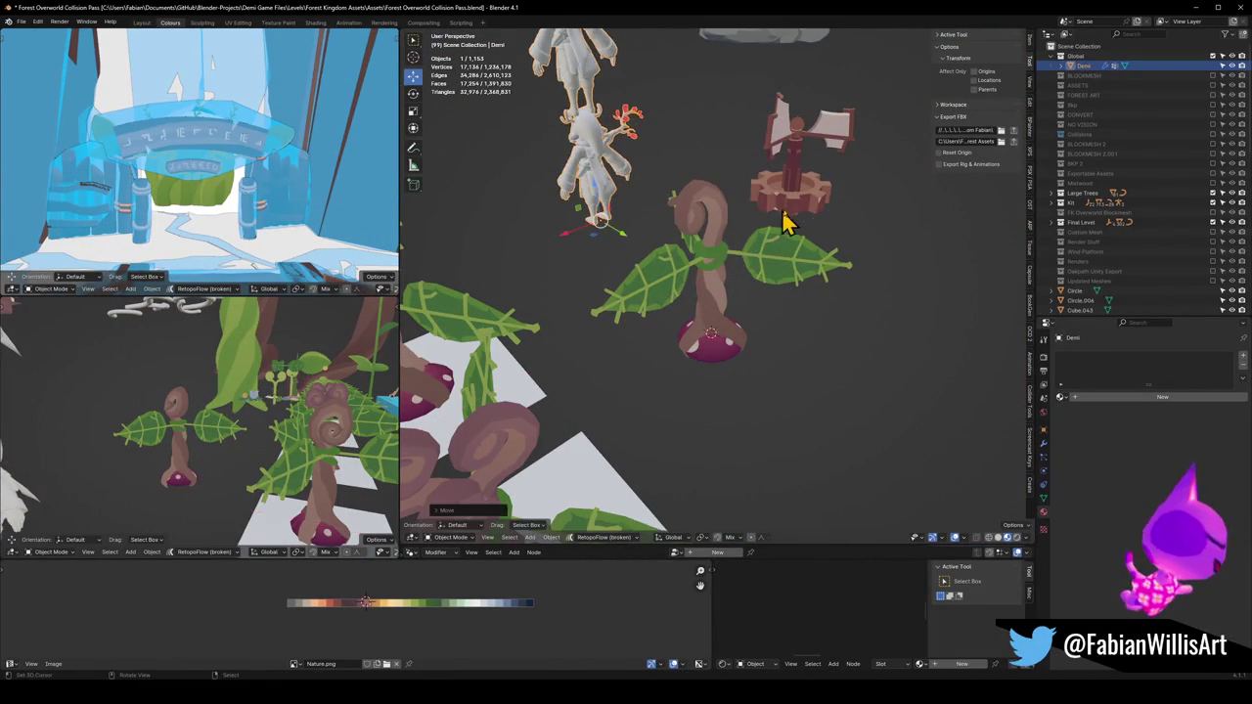
click(1012, 269)
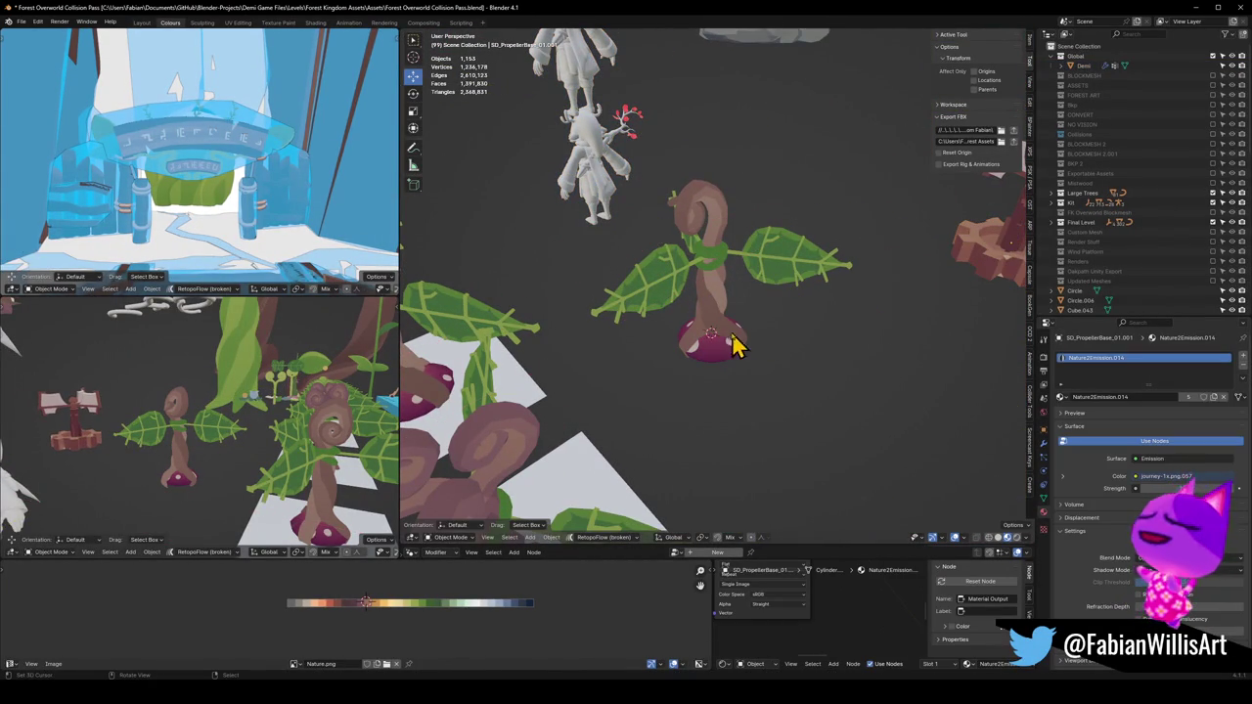
Move the white figure further left and the plant up and to the right, then save
click(600, 196)
key(g)
key(shift+z)
click(704, 375)
click(704, 375)
key(g)
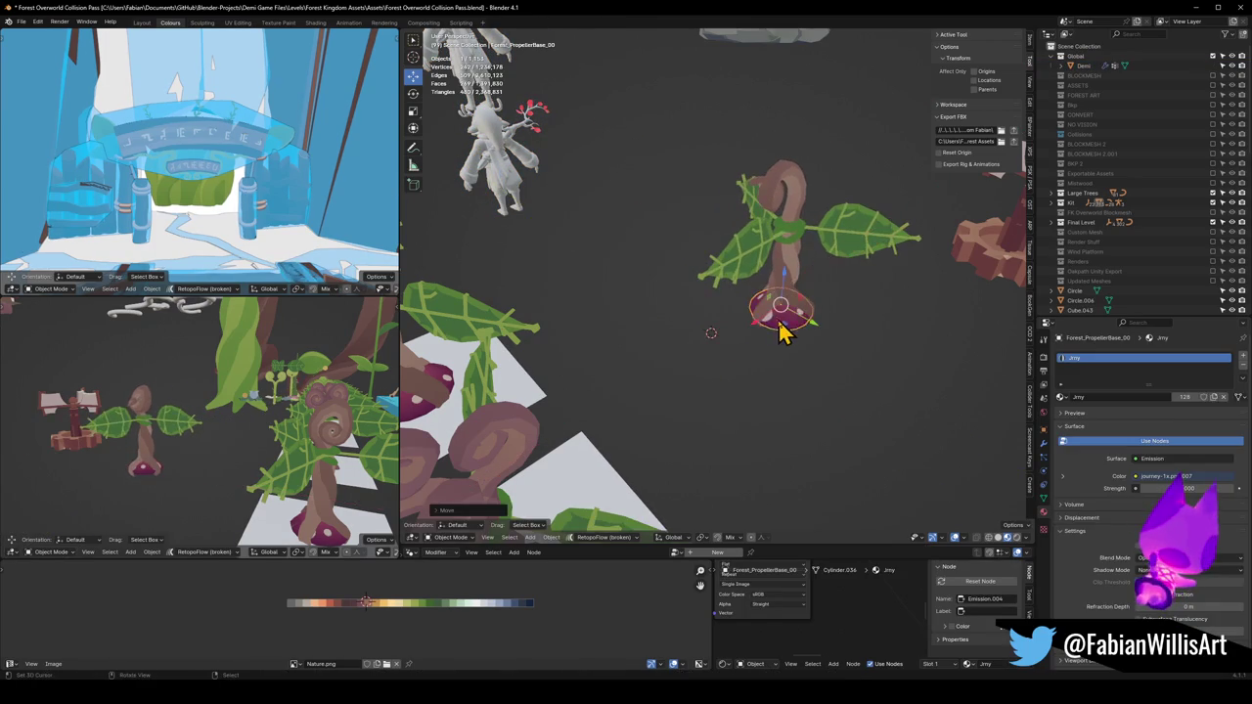
click(792, 332)
key(ctrl+s)
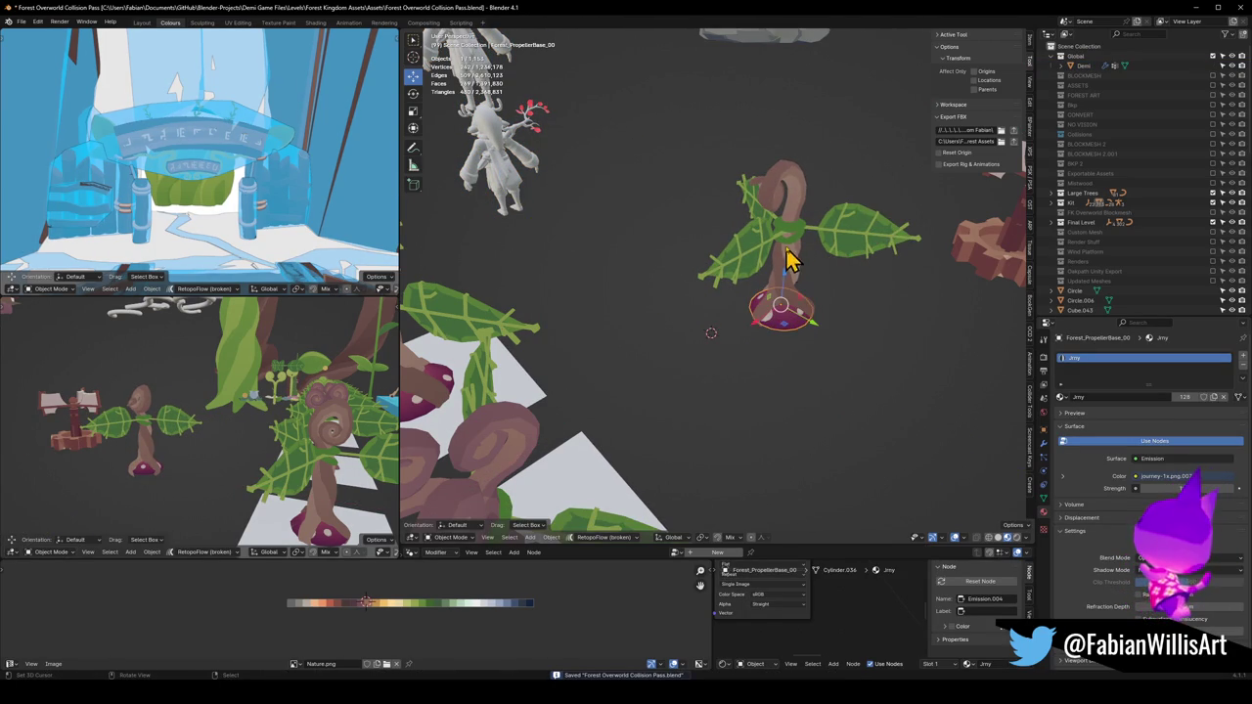
Frame the plant and shift the right-hand base slightly further right
key(KP_Decimal)
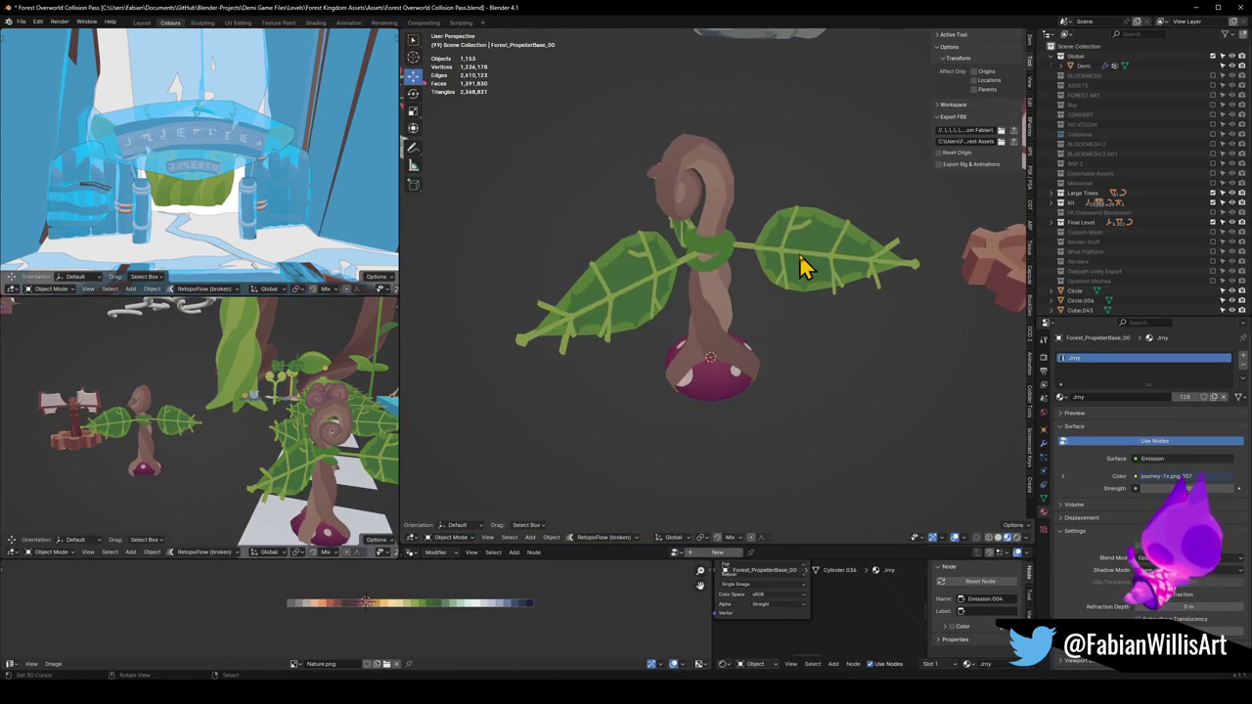
click(807, 270)
scroll(812, 313, down, 5)
click(867, 299)
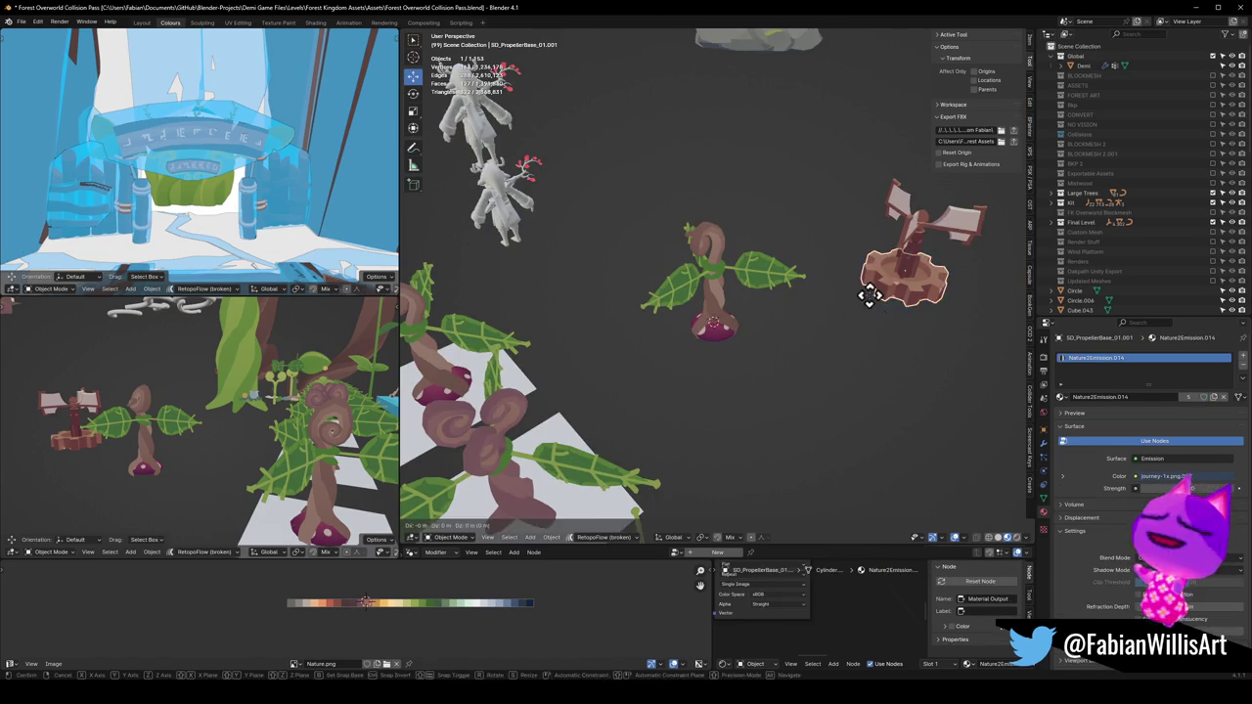
key(g)
click(968, 333)
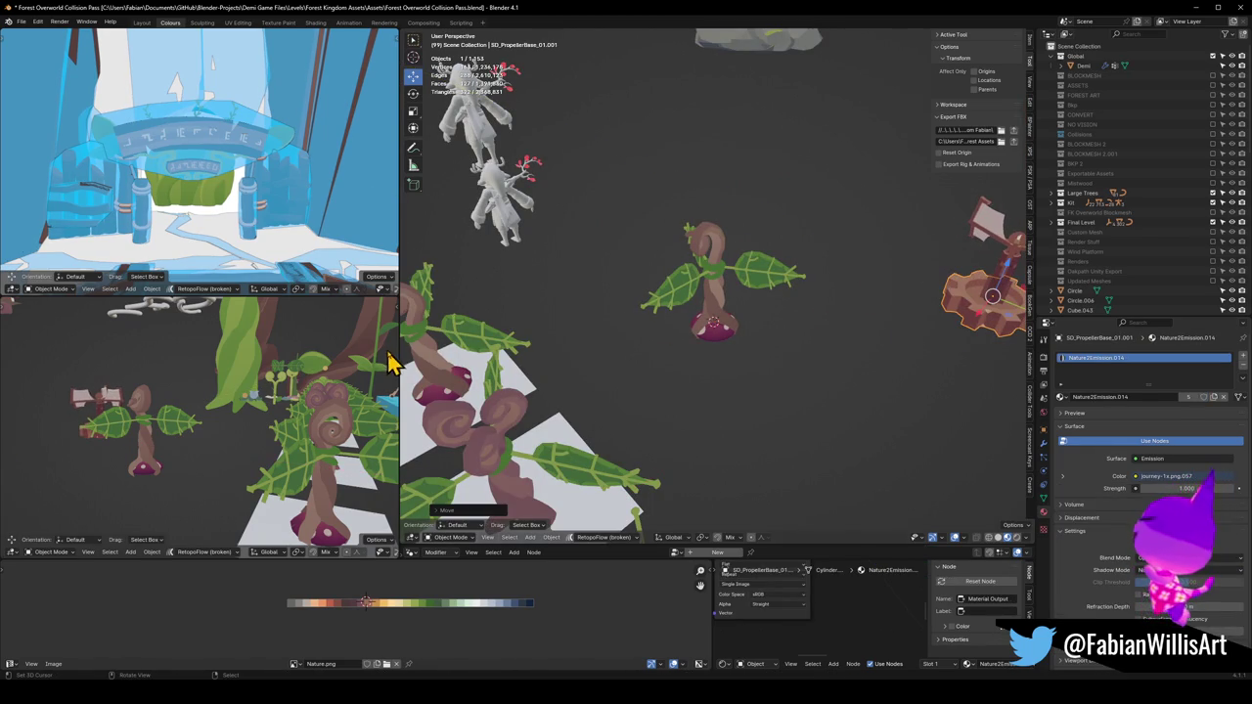
Select all the plant's parts along with the two white figures
click(726, 345)
scroll(218, 411, up, 3)
scroll(263, 400, down, 5)
key(c)
click(735, 408)
key(Escape)
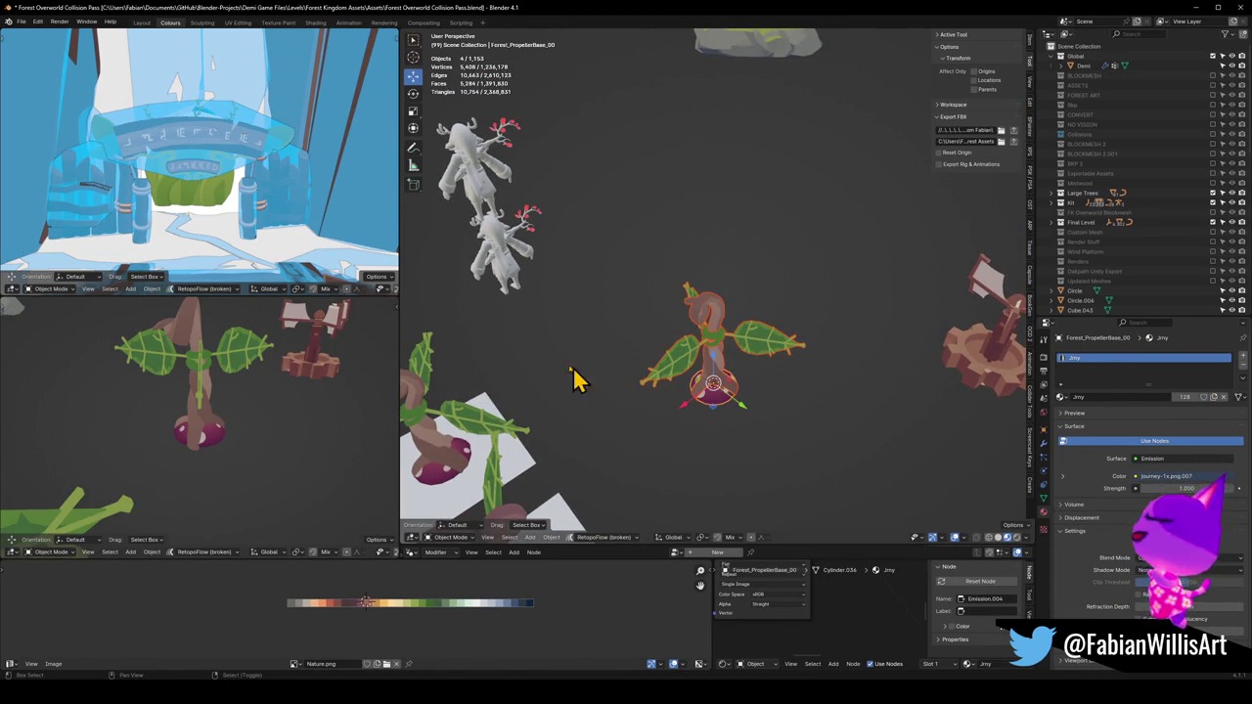
shift+click(507, 280)
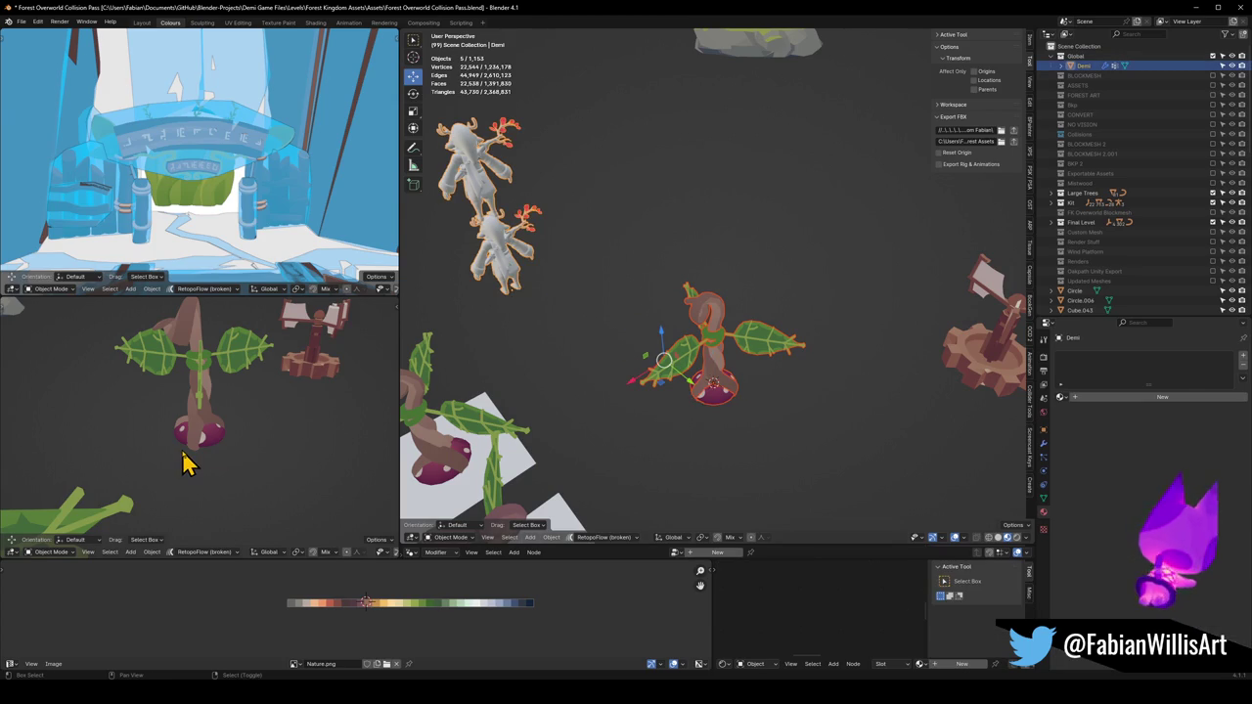
Move the white figure right of the plant and turn it about 34° around Z
click(503, 282)
key(g)
key(shift+z)
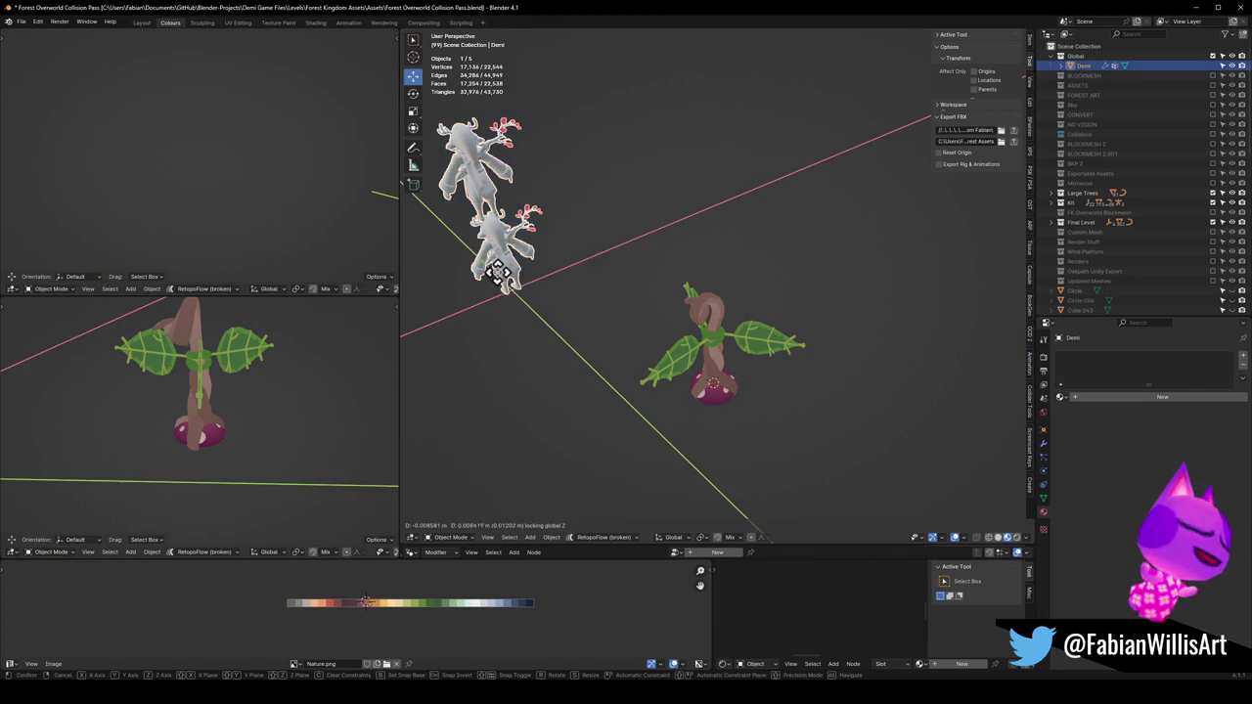
click(838, 391)
key(r)
key(z)
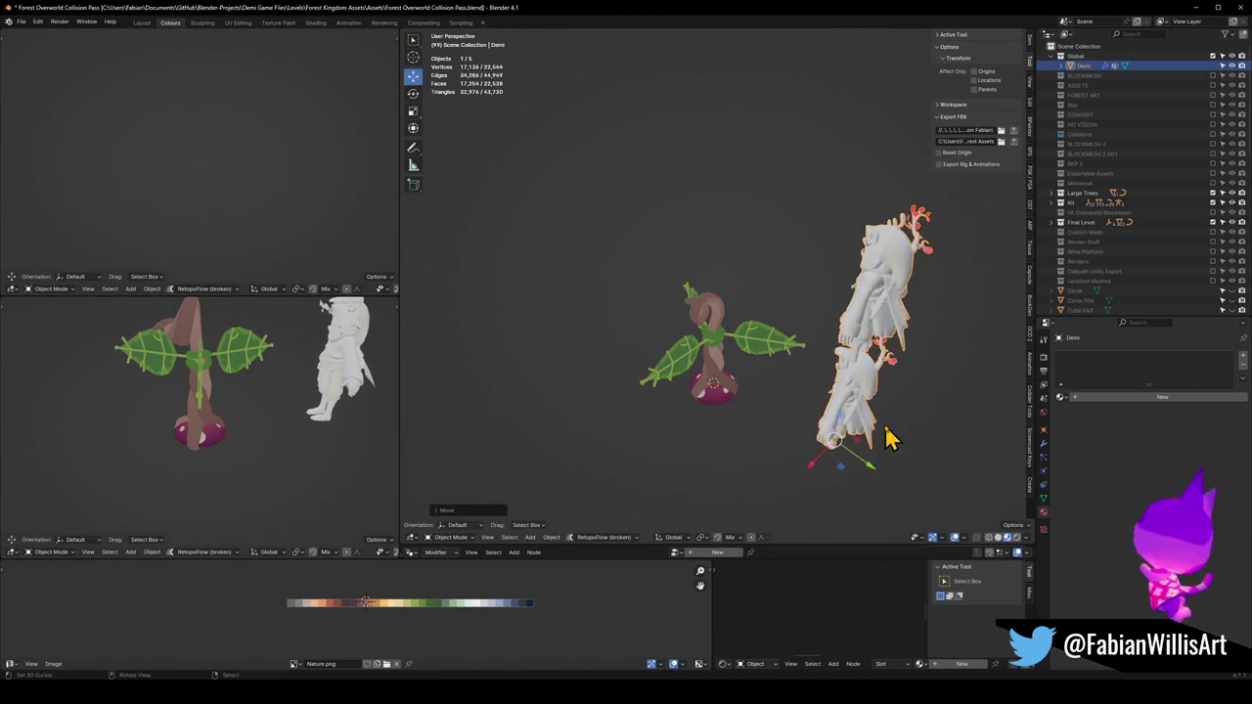
click(889, 372)
Compare normal-colour and solid shading, then display the scene as wireframe
key(z)
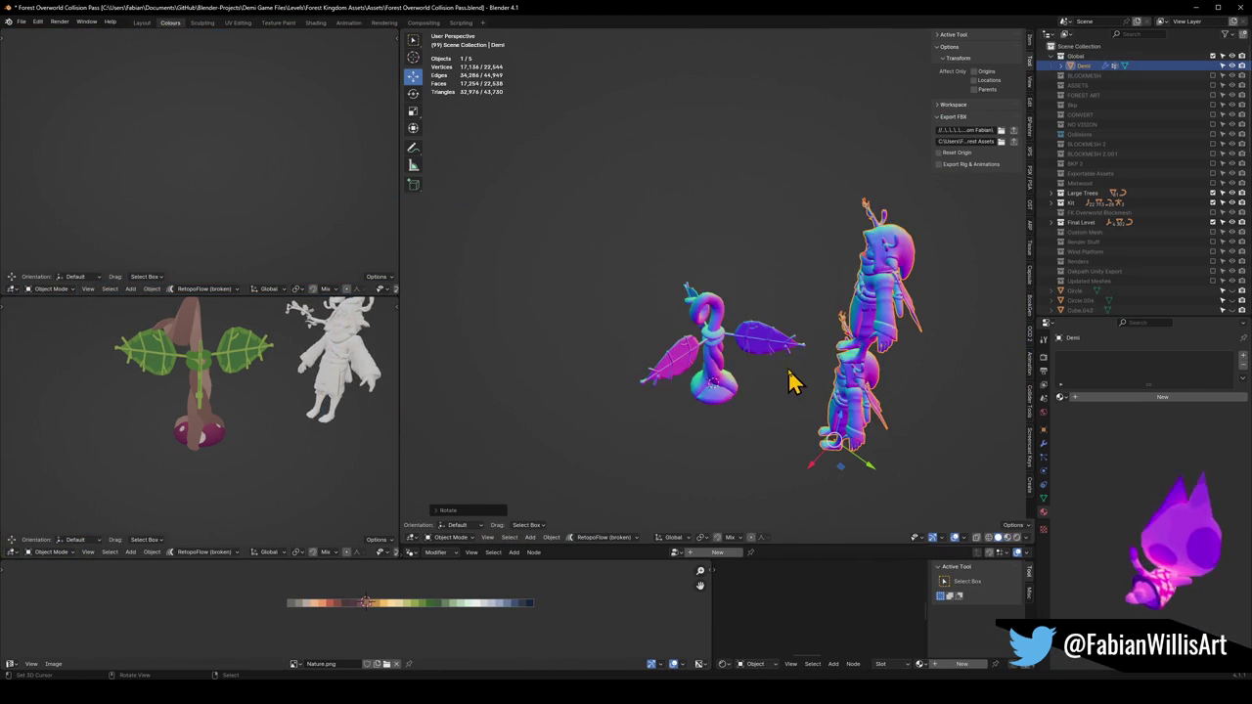
scroll(797, 382, up, 3)
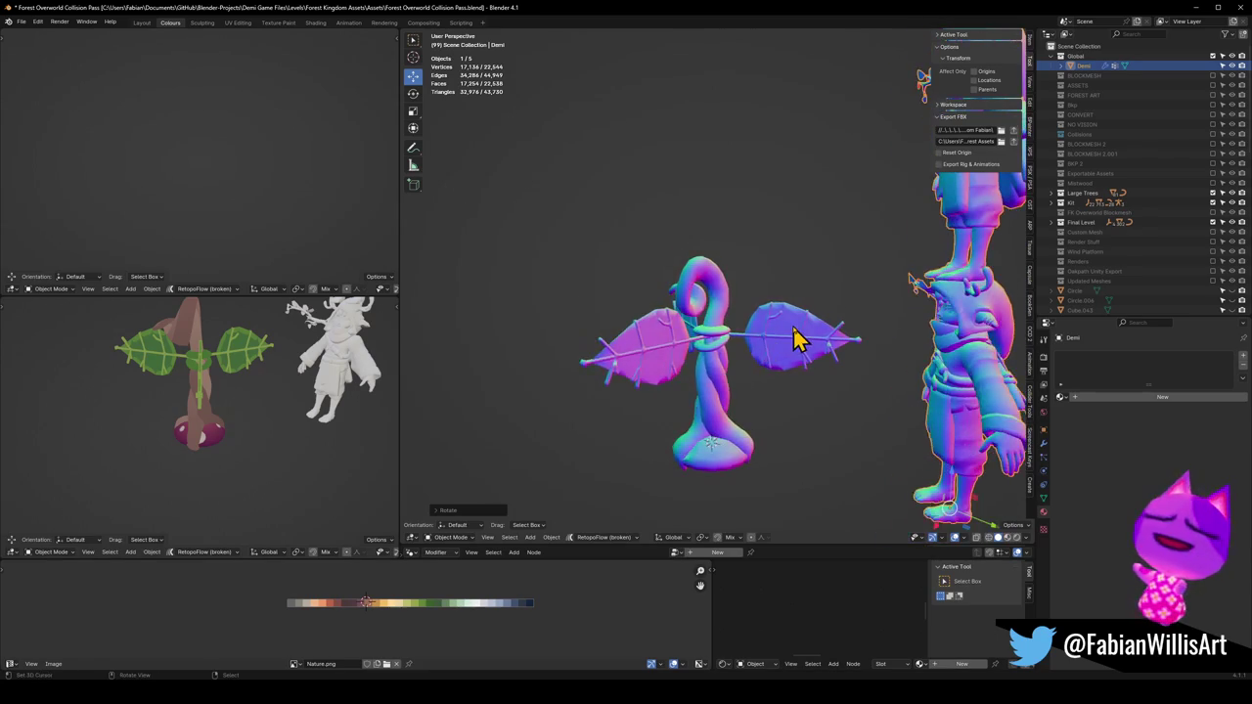
key(z)
scroll(796, 352, down, 3)
click(800, 384)
key(z)
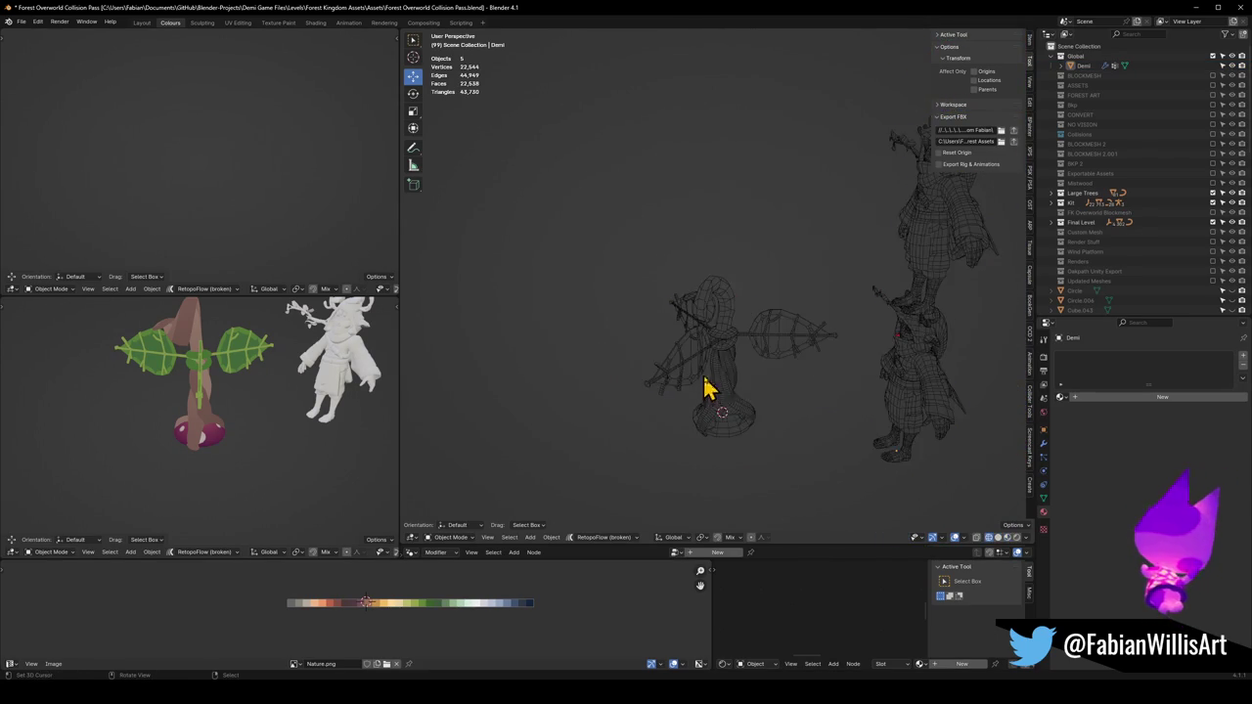
scroll(719, 398, up, 5)
click(692, 456)
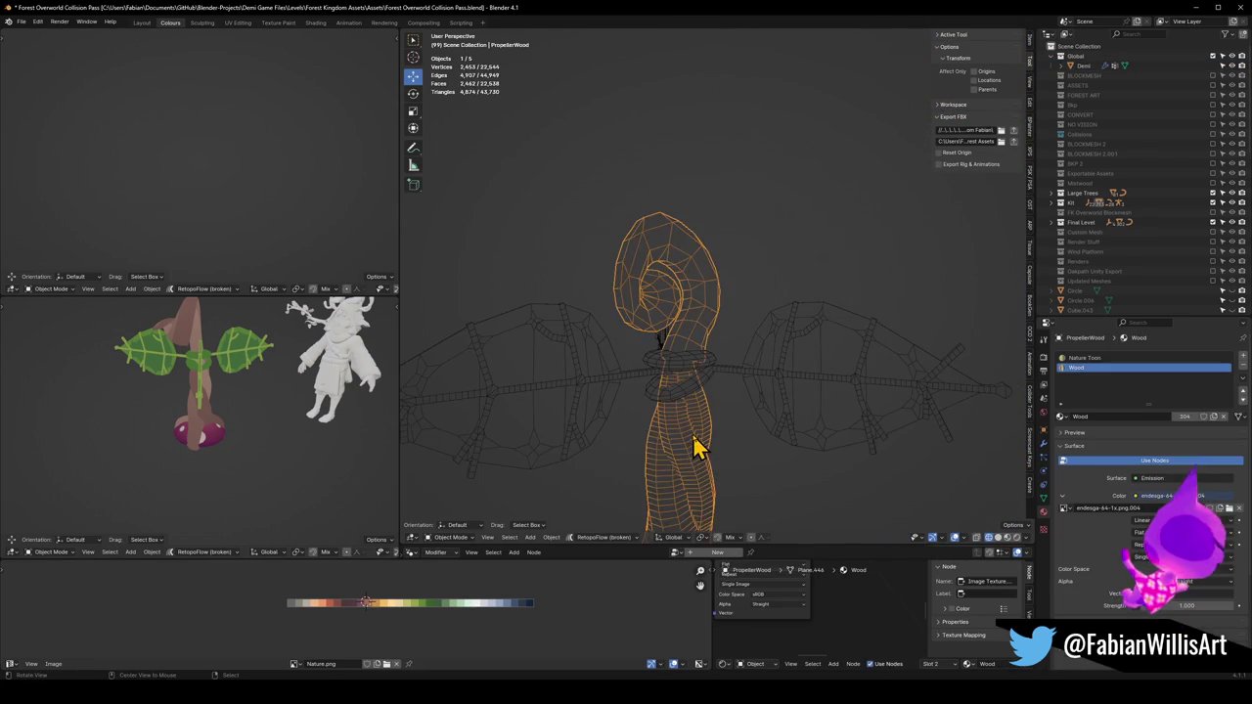
Separate the twisted trunk piece into its own object
key(Tab)
key(alt+a)
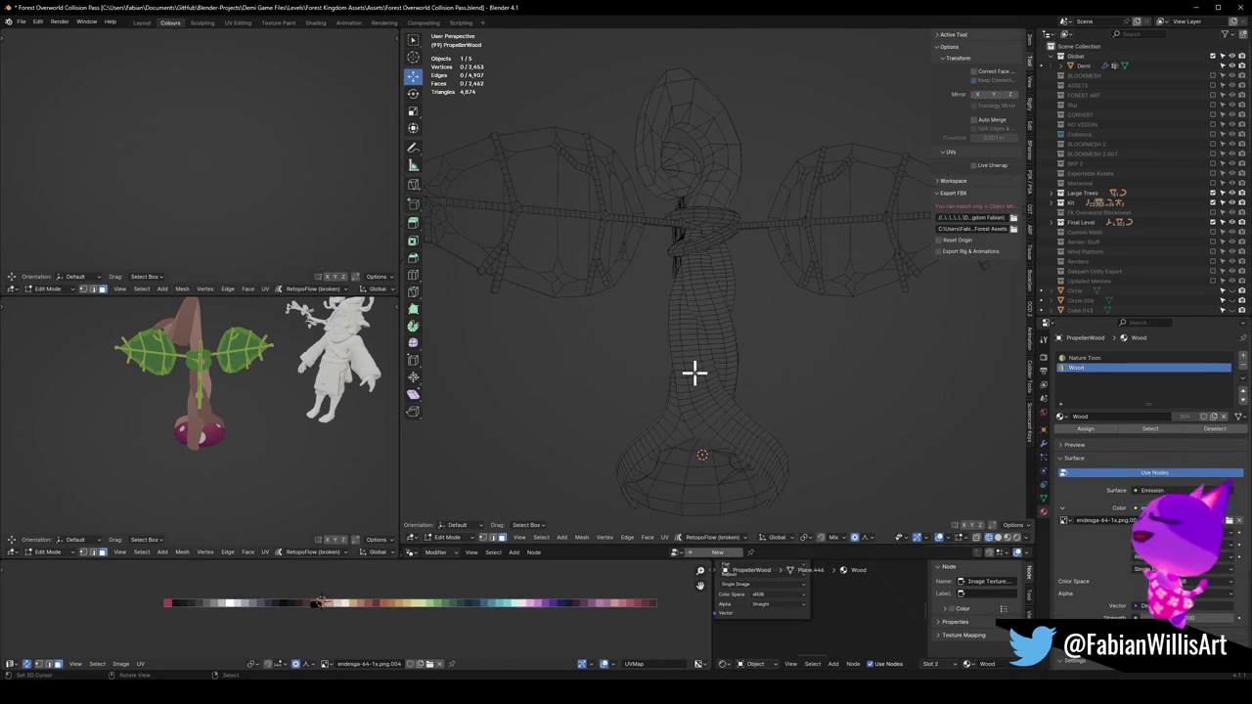
key(l)
key(p)
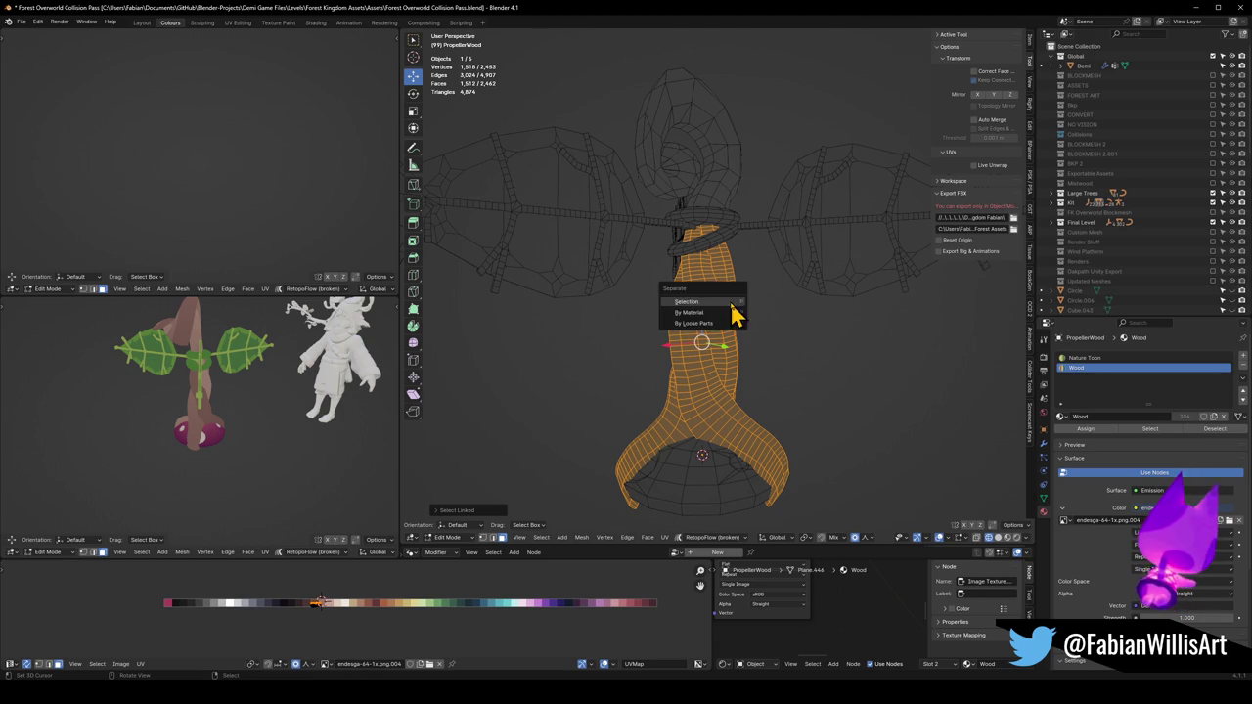
click(729, 299)
key(Tab)
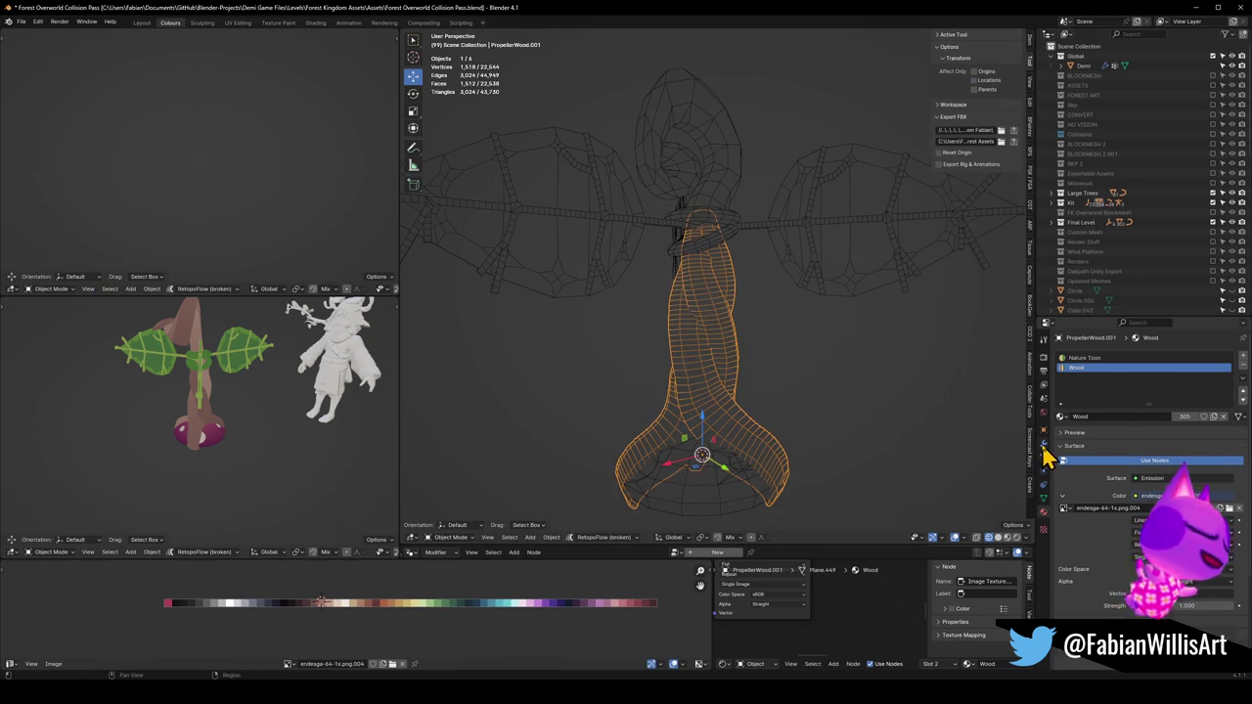
Add a Decimate modifier to the trunk with a ratio of about 0.5
click(1044, 443)
click(1110, 357)
text(de)
click(1064, 375)
mouse_move(1168, 400)
mouse_down()
mouse_move(1184, 399)
mouse_move(1168, 399)
mouse_up()
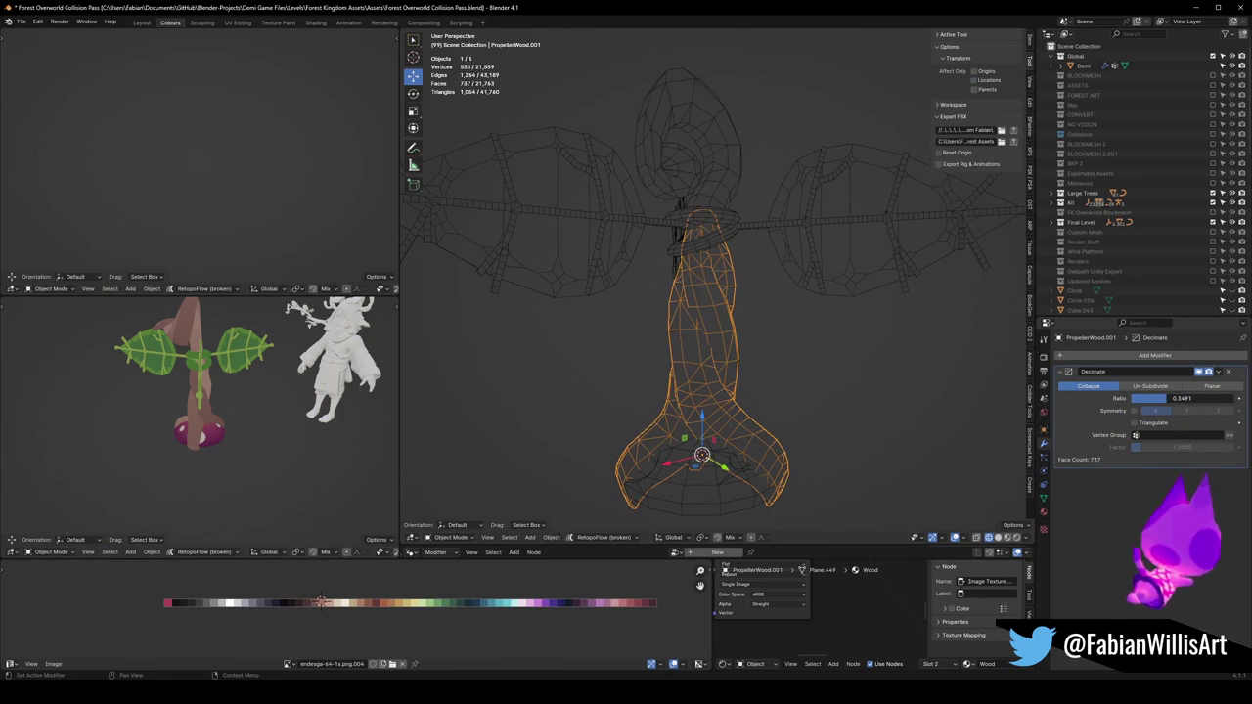
mouse_move(239, 401)
mouse_down()
mouse_move(173, 391)
mouse_move(280, 414)
mouse_move(206, 429)
mouse_up()
scroll(229, 441, up, 4)
scroll(270, 419, down, 3)
Lower the trunk's Decimate ratio further, to about 0.2
click(773, 362)
drag(744, 360, 766, 366)
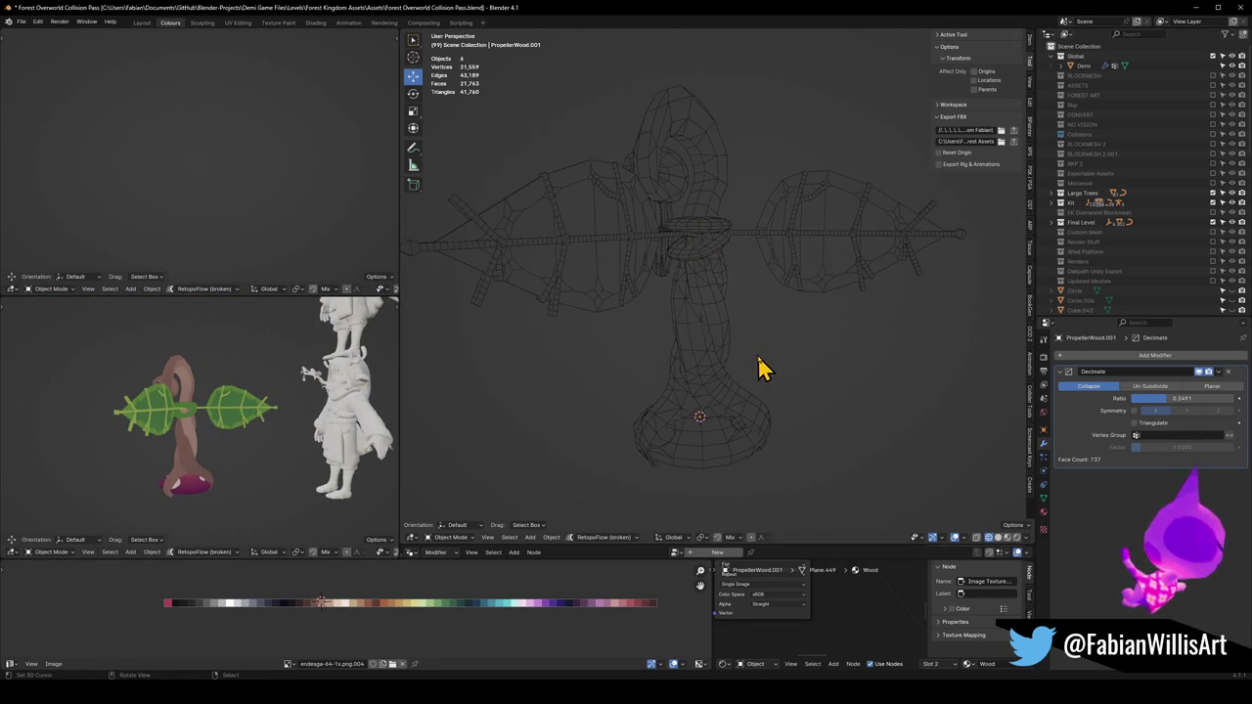
drag(1184, 411, 1159, 411)
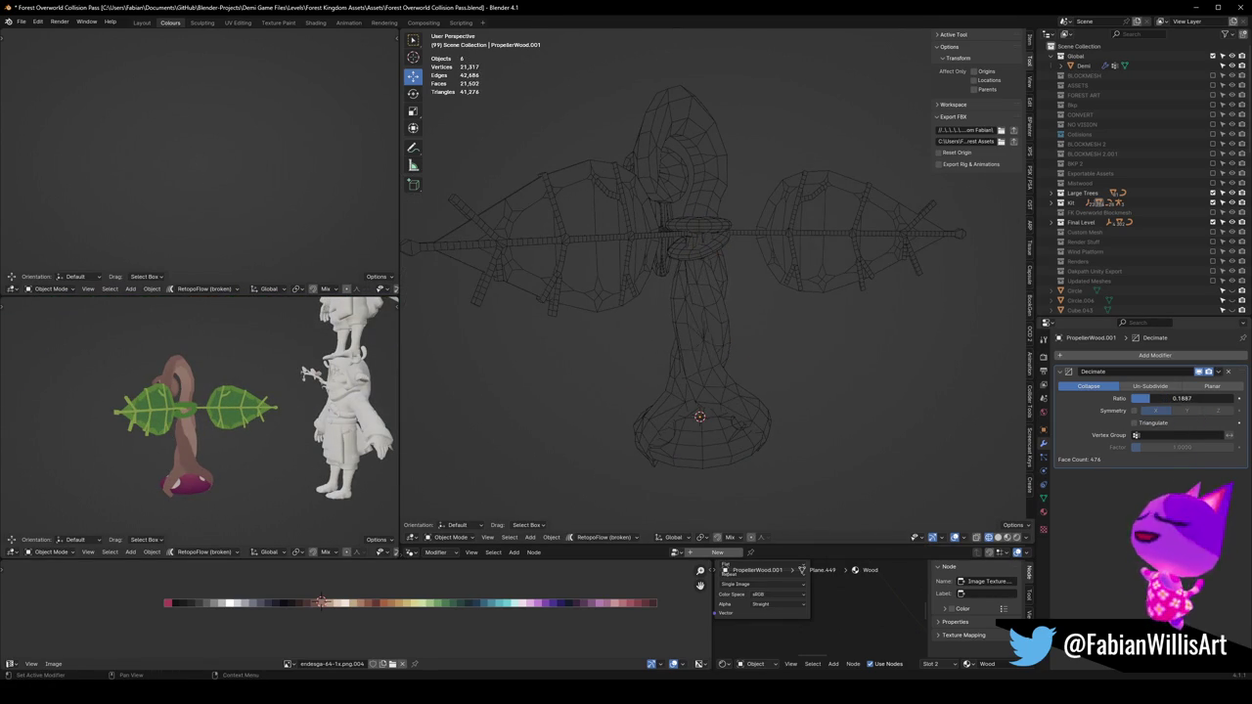
drag(1018, 392, 739, 404)
scroll(235, 450, up, 6)
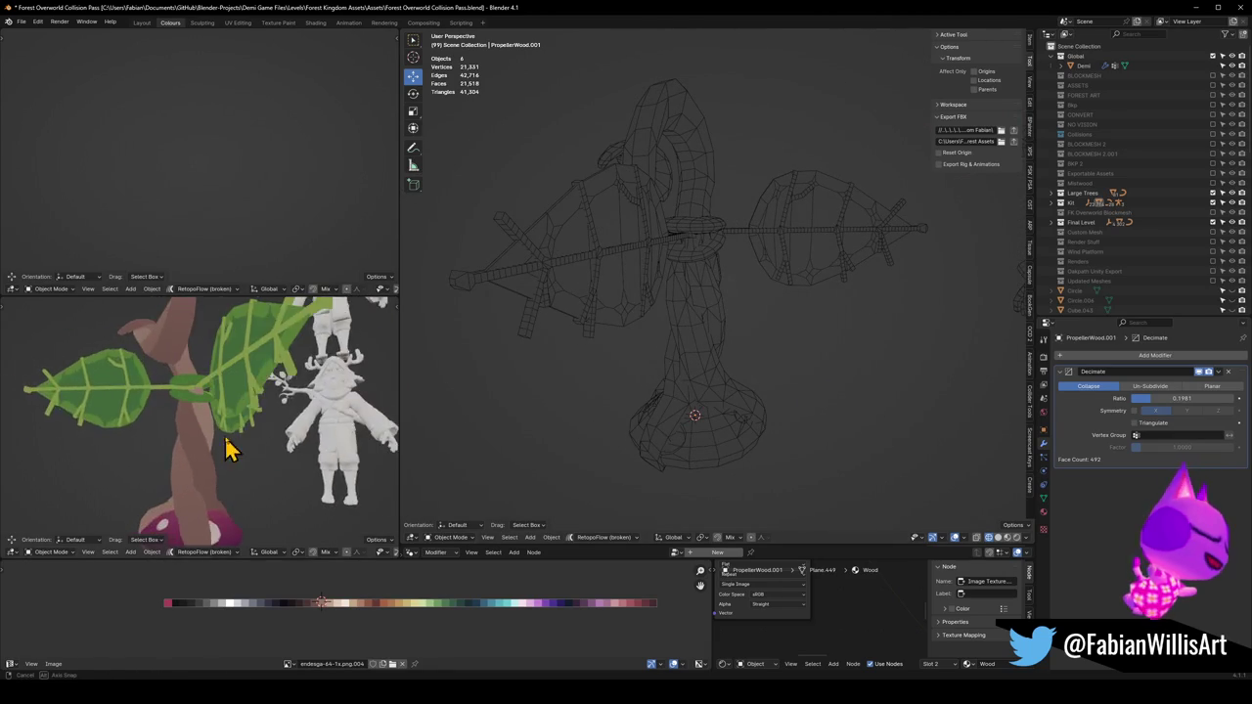
scroll(294, 465, down, 6)
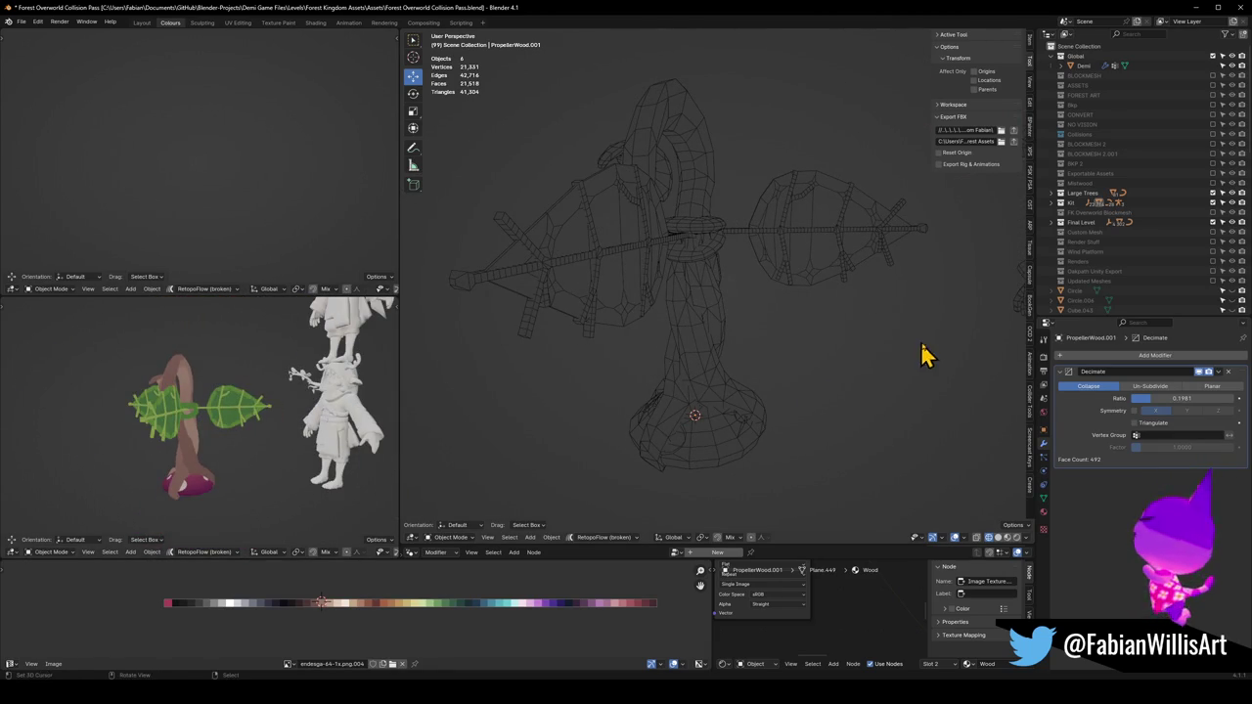
Apply the trunk's Decimate modifier and return the viewport to wireframe shading
key(ctrl+a)
key(z)
click(754, 323)
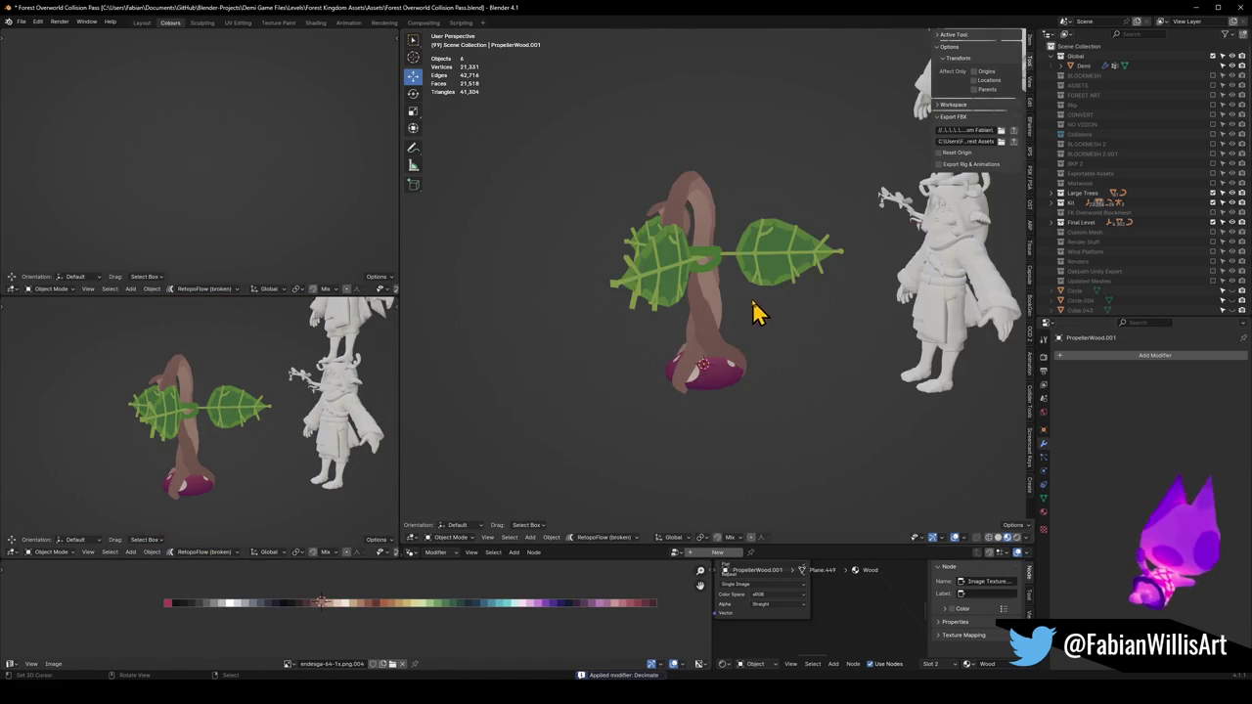
key(z)
click(750, 280)
key(z)
click(705, 280)
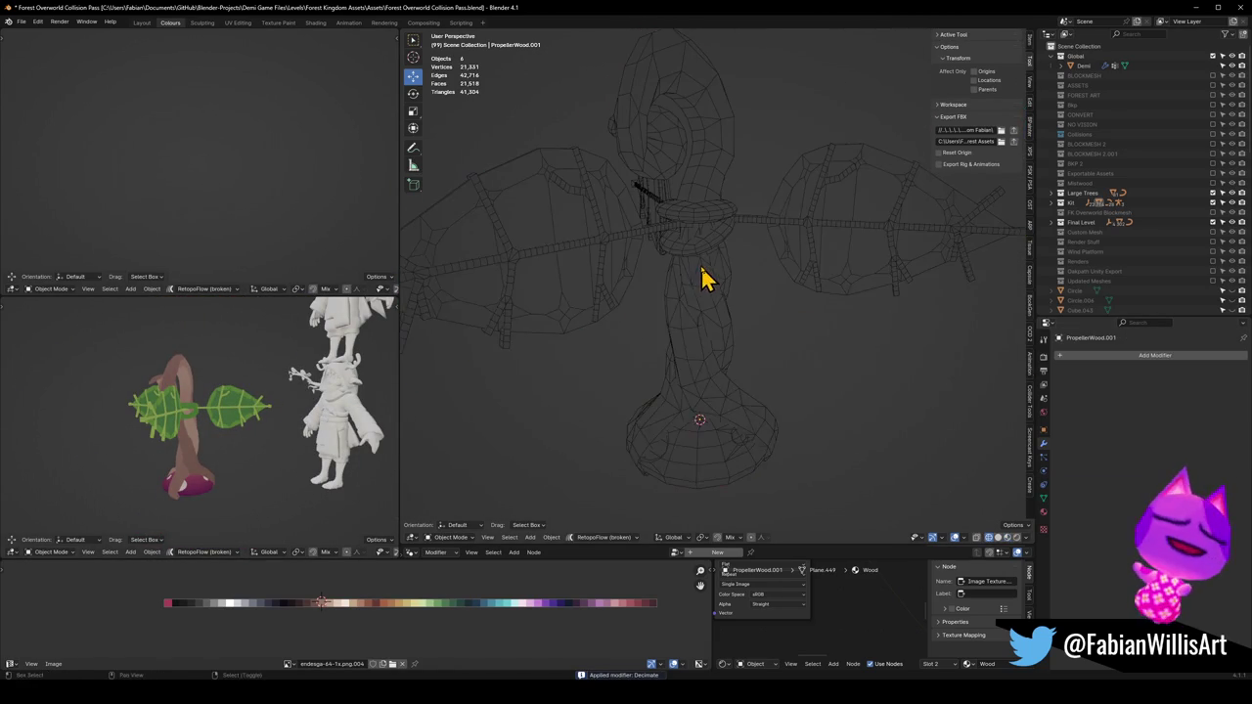
Select the branch pieces of PropellerLeaves and separate them into their own object
key(ctrl+s)
click(825, 285)
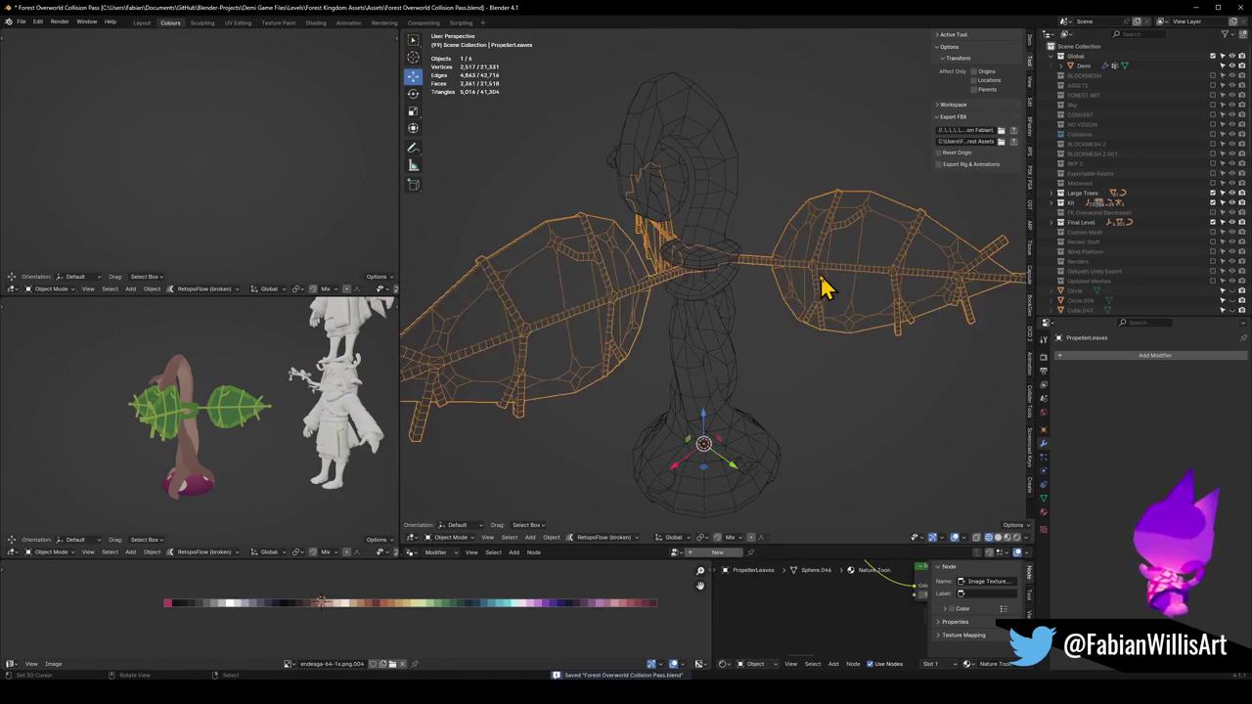
key(Tab)
key(alt+a)
key(l)
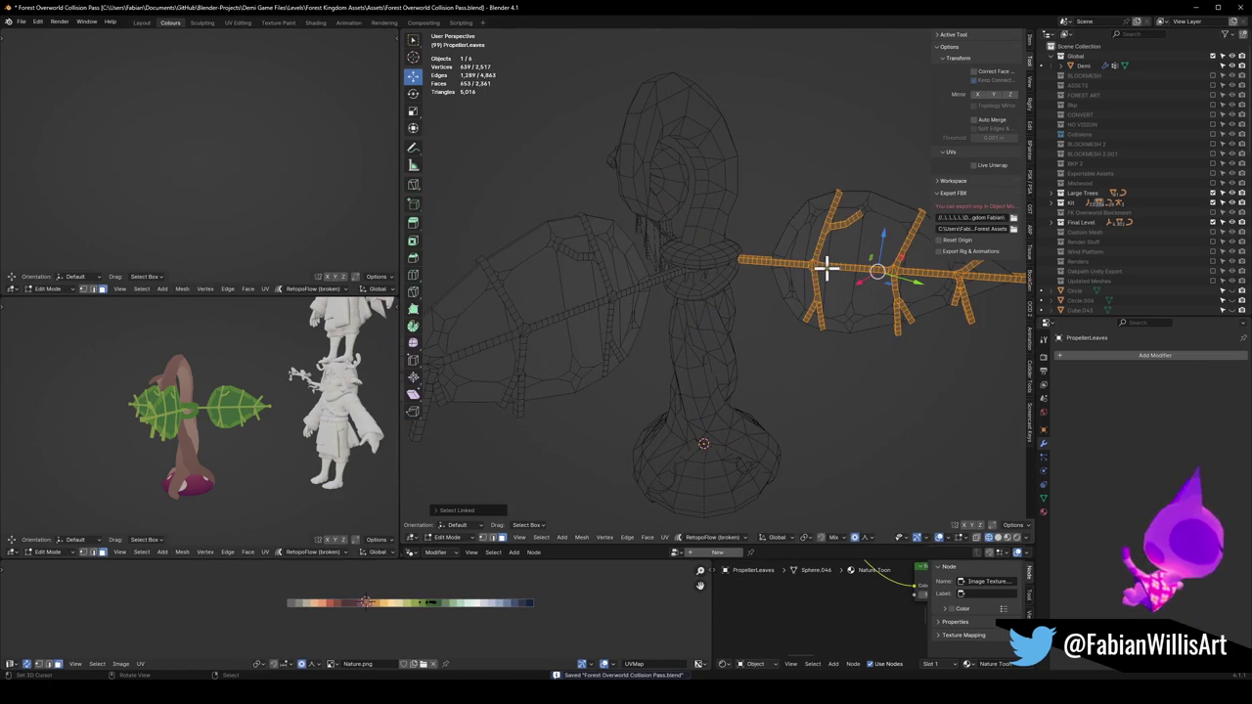
key(l)
mouse_move(570, 296)
mouse_down()
mouse_move(626, 291)
mouse_move(624, 271)
mouse_up()
key(l)
key(p)
click(631, 270)
key(Tab)
Decimate the branches object to ratio 0.4658 (1,143 faces) and save
click(663, 274)
click(1076, 356)
mouse_move(1062, 370)
click(1072, 422)
drag(1160, 398, 1135, 398)
mouse_move(861, 333)
mouse_down()
mouse_move(776, 313)
mouse_move(802, 310)
mouse_move(788, 291)
mouse_move(790, 317)
mouse_up()
key(alt+a)
key(ctrl+s)
Hide and unhide the Demi character, then select the central propeller ring
scroll(833, 326, down, 4)
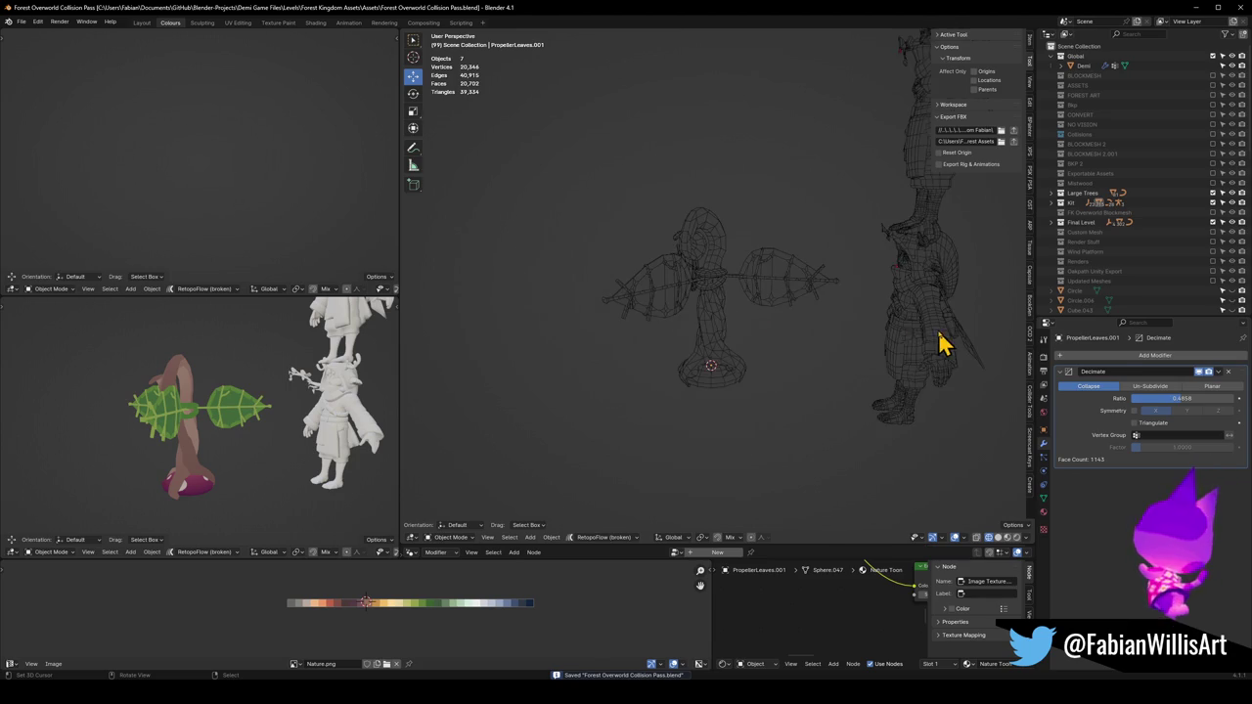
click(942, 343)
key(h)
scroll(734, 293, up, 2)
scroll(733, 293, up, 1)
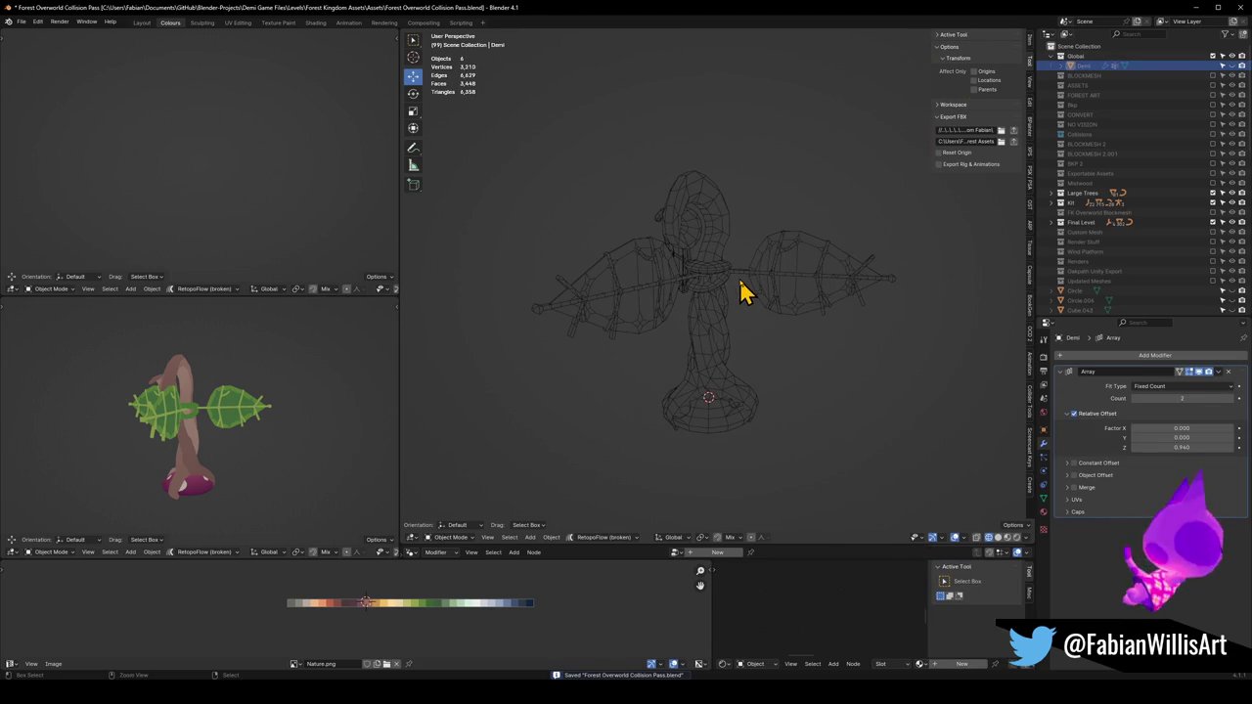
key(alt+h)
scroll(758, 292, up, 1)
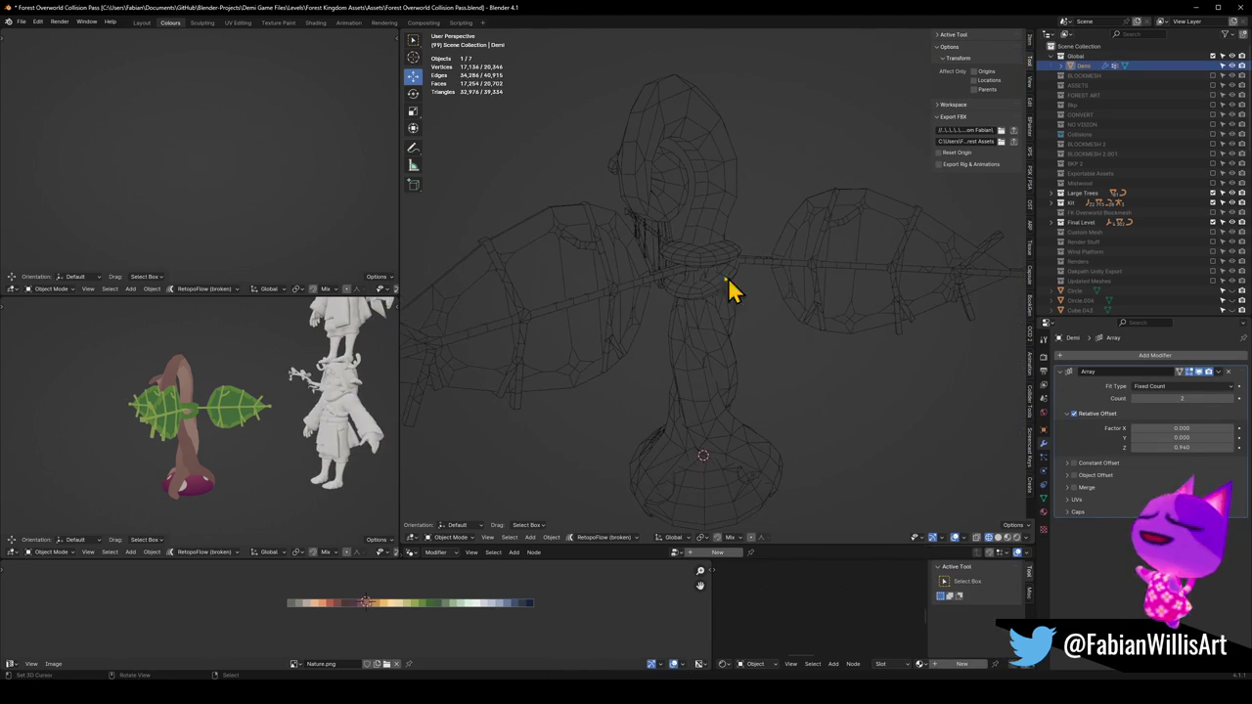
click(713, 274)
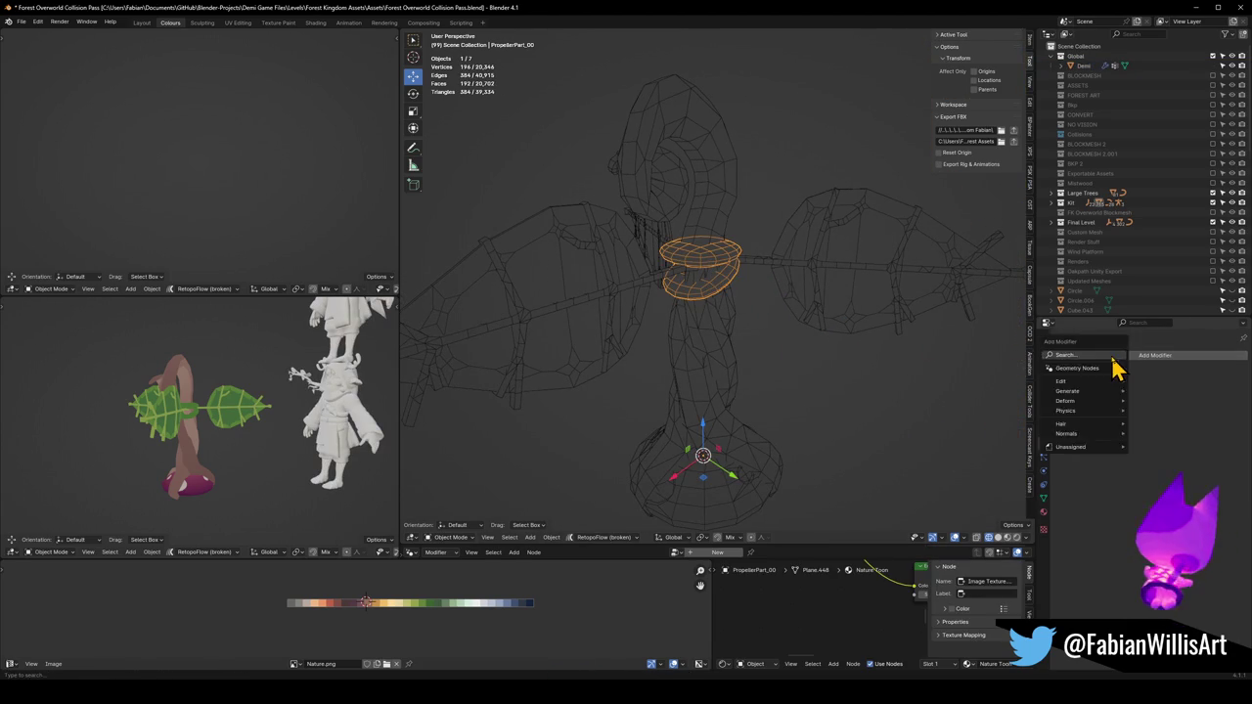
Add a Decimate modifier to PropellerPart_00 at about 0.495 ratio and apply it
click(1097, 356)
text(dec)
key(Return)
mouse_move(1174, 400)
mouse_down()
mouse_move(1150, 399)
mouse_move(1170, 399)
mouse_up()
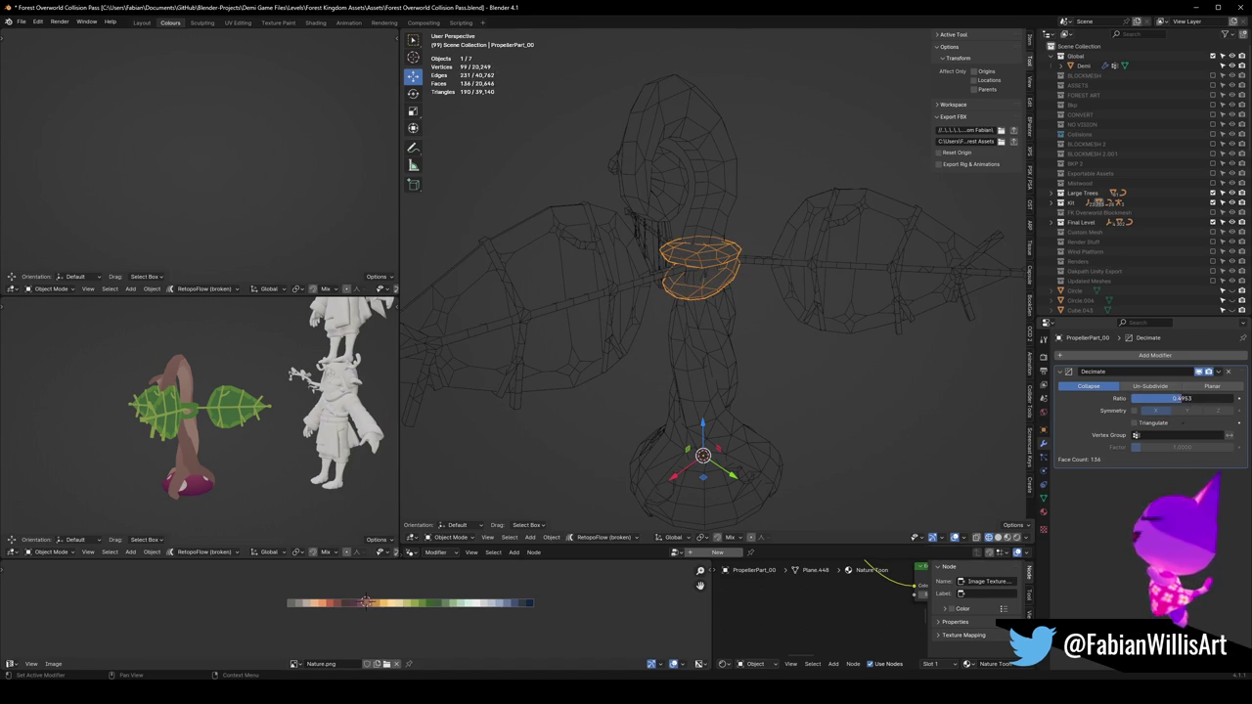
mouse_move(640, 361)
mouse_down()
mouse_move(260, 428)
mouse_move(724, 322)
mouse_move(715, 307)
mouse_move(740, 316)
mouse_up()
key(alt+a)
key(ctrl+a)
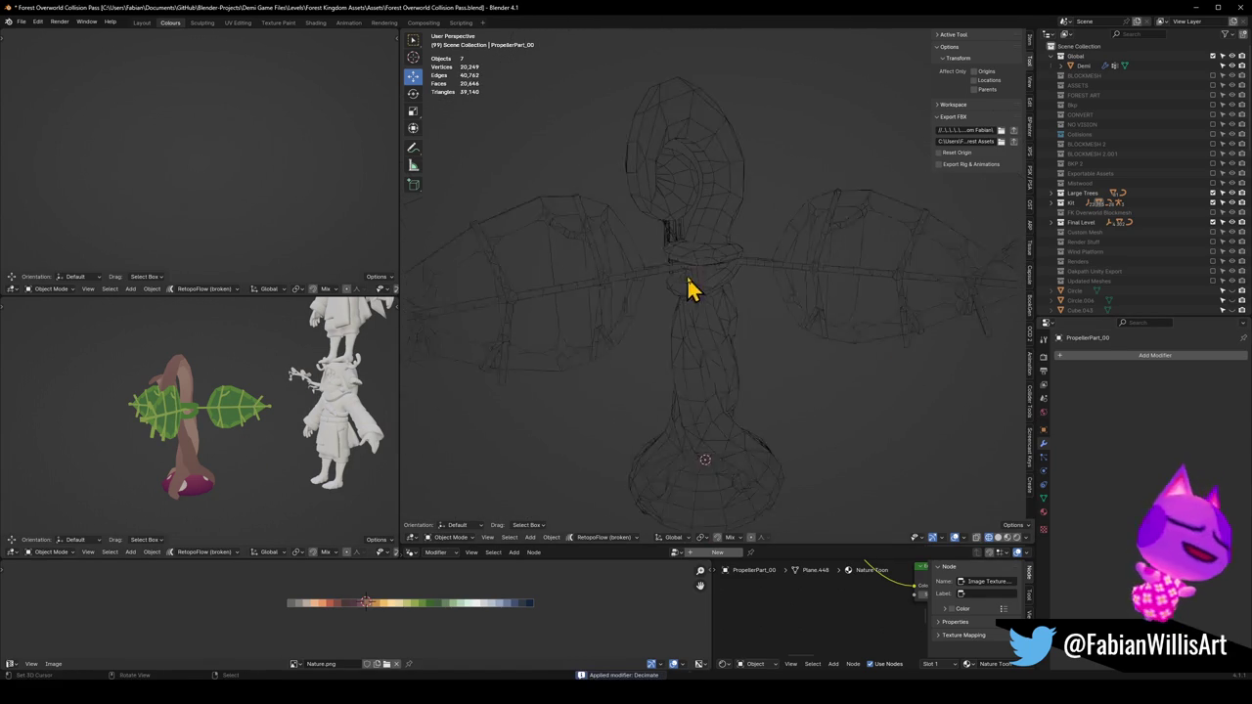
Select the leaf shapes with the branches as the active object
click(721, 271)
shift+click(783, 276)
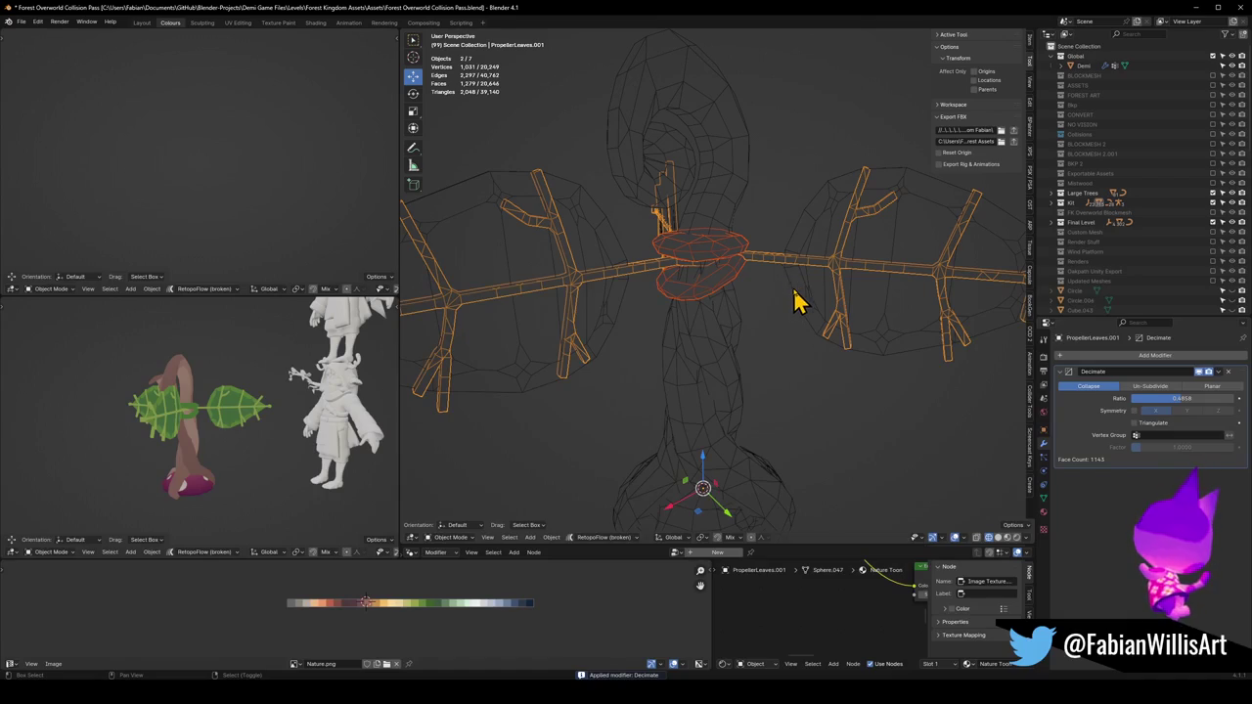
click(802, 298)
click(813, 275)
shift+click(808, 276)
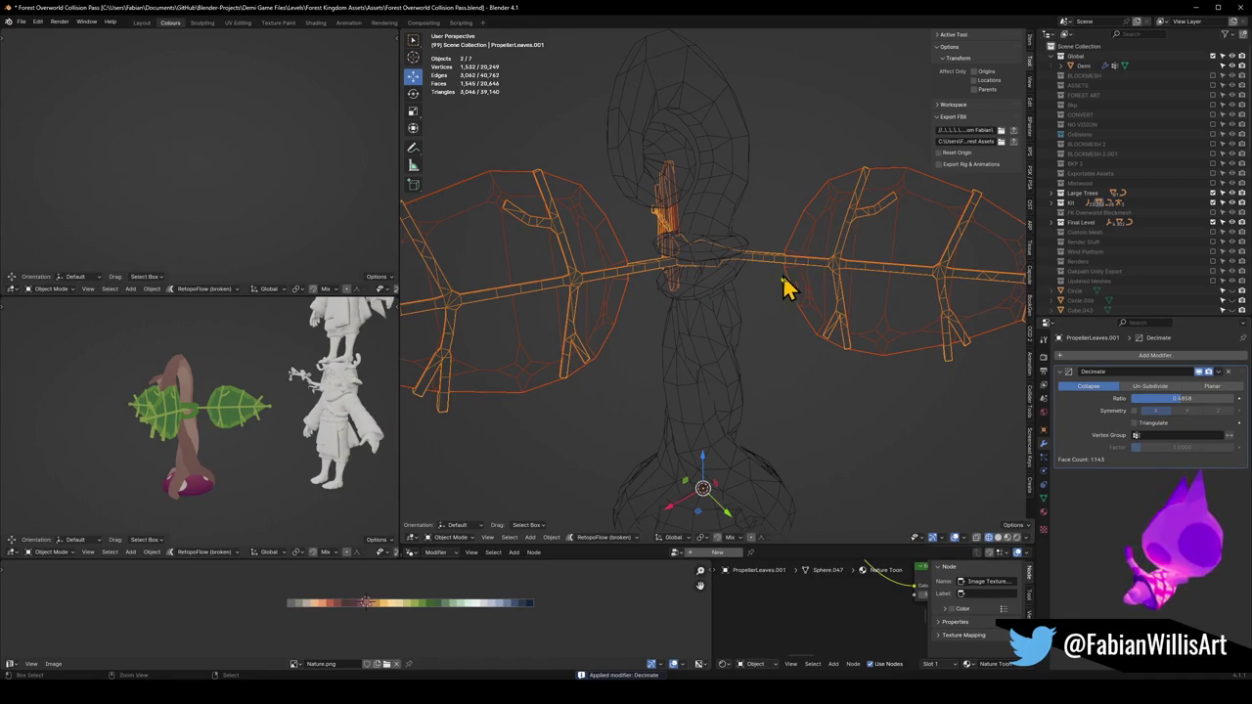
Join leaves and branches, save, and rename the result PropellerLeaves
key(ctrl+j)
drag(798, 282, 783, 288)
key(ctrl+s)
key(F2)
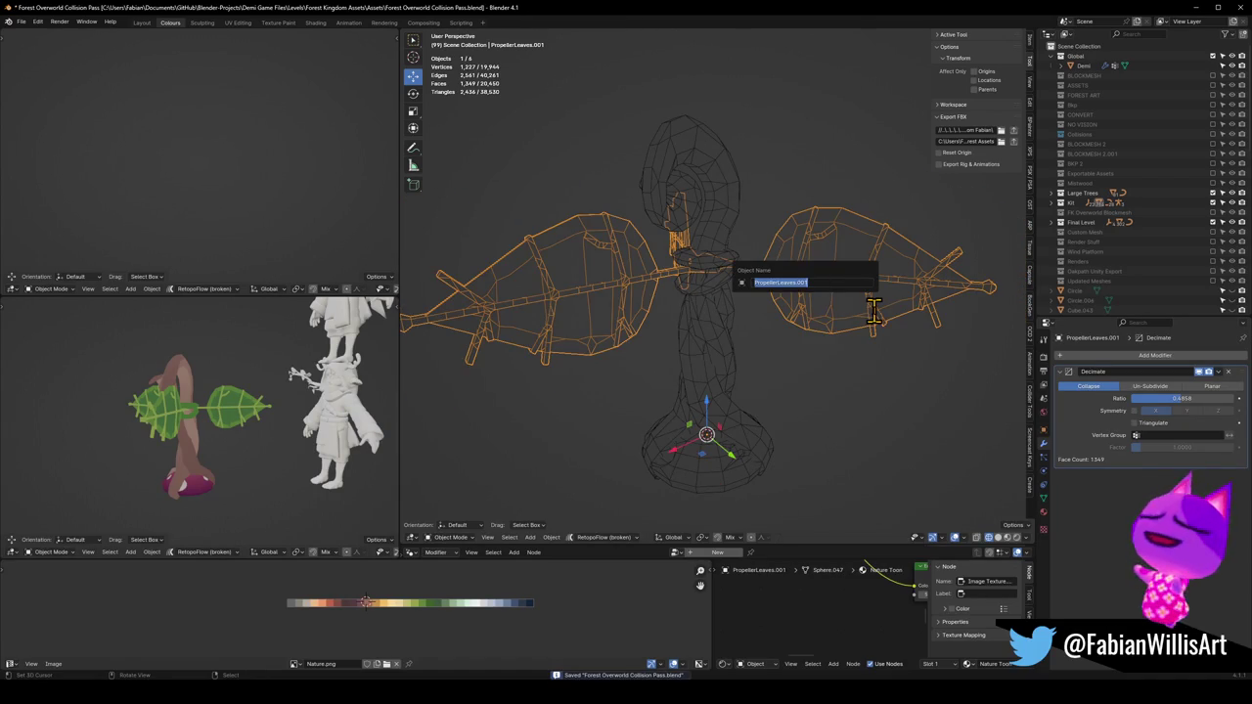
key(Return)
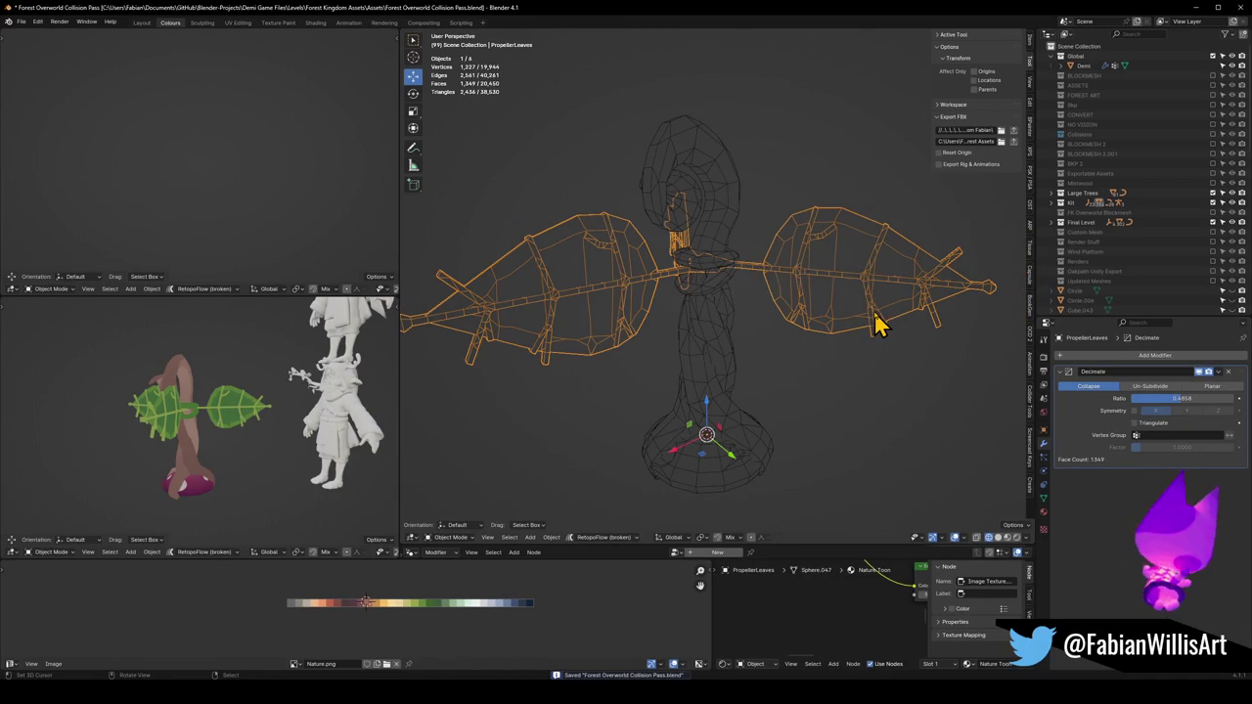
Check the central propeller part's name, then reselect the propeller leaves
click(828, 307)
click(708, 269)
key(F2)
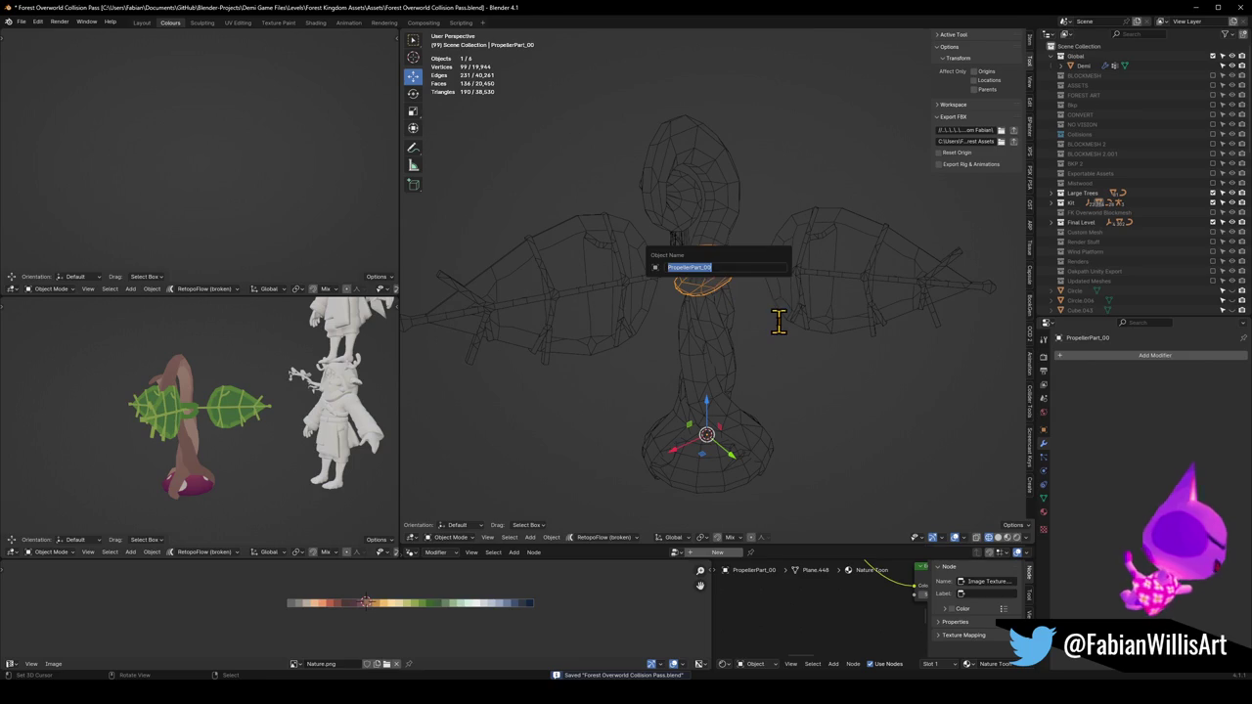
click(840, 294)
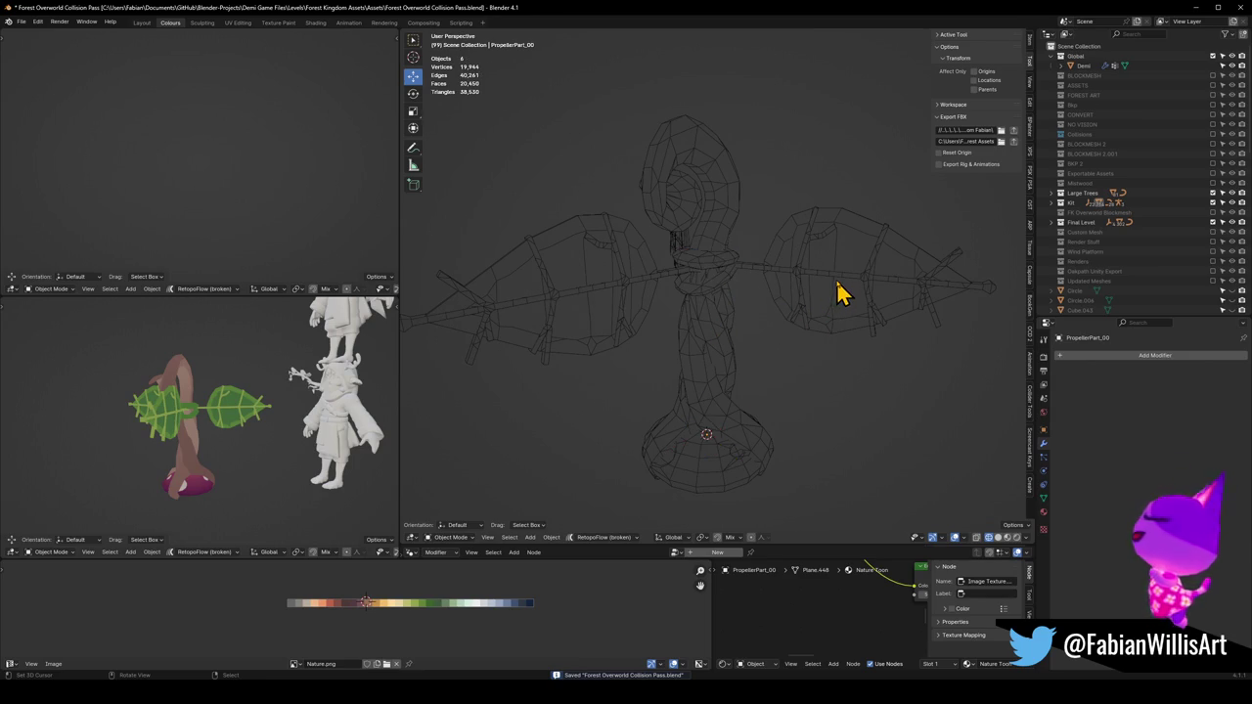
click(840, 292)
mouse_move(246, 425)
mouse_down()
mouse_move(224, 439)
mouse_move(323, 433)
mouse_move(229, 434)
mouse_move(278, 438)
mouse_up()
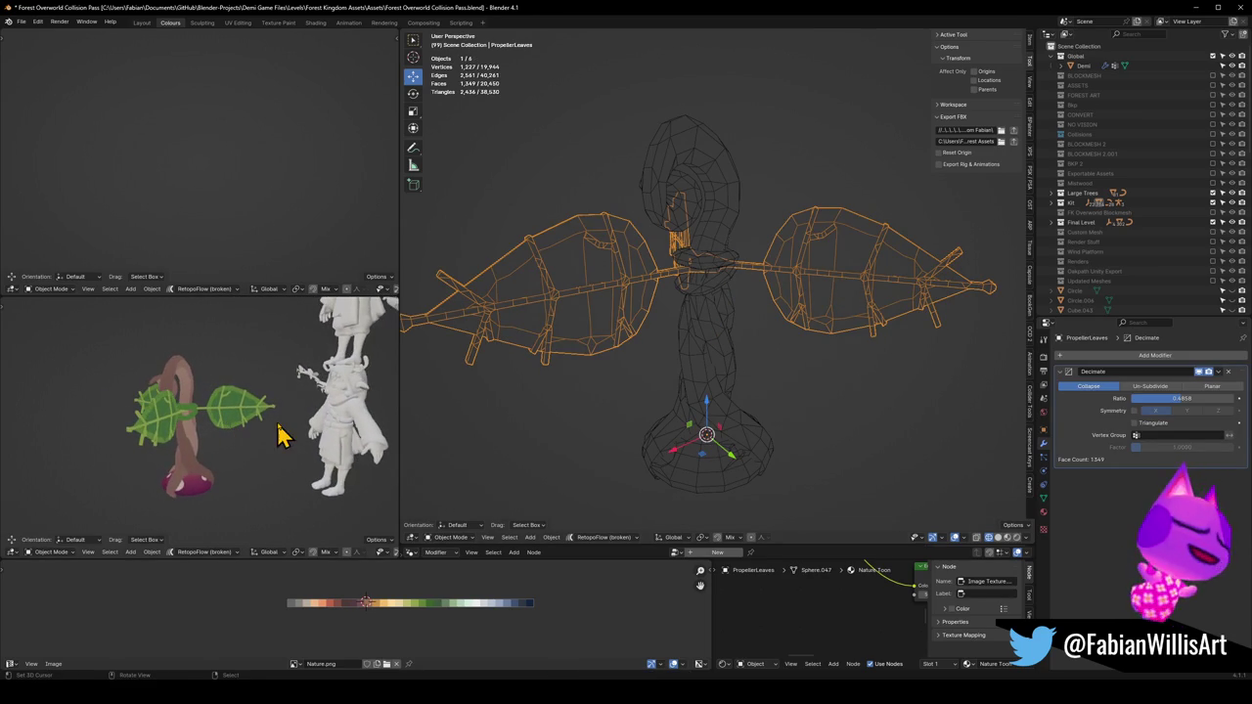
Trial-rotate the propeller leaves around Z, save, and frame all models in the upper-left view
key(r)
key(z)
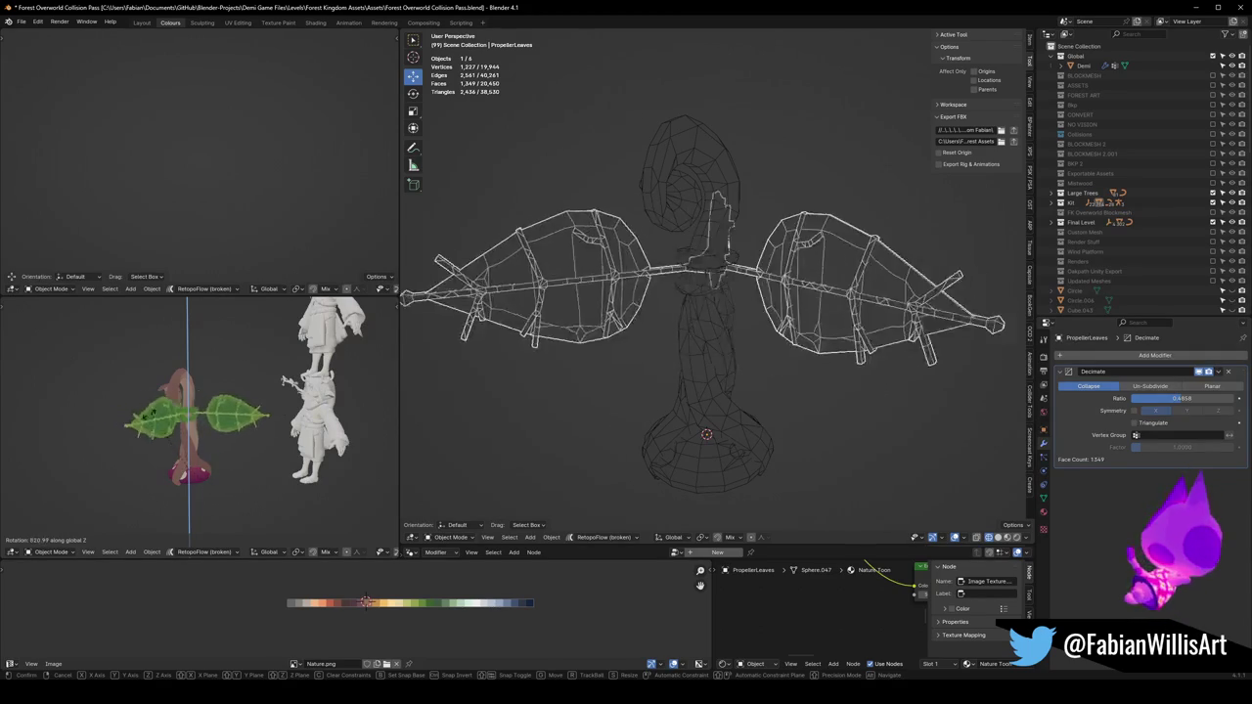
click(178, 511)
key(ctrl+s)
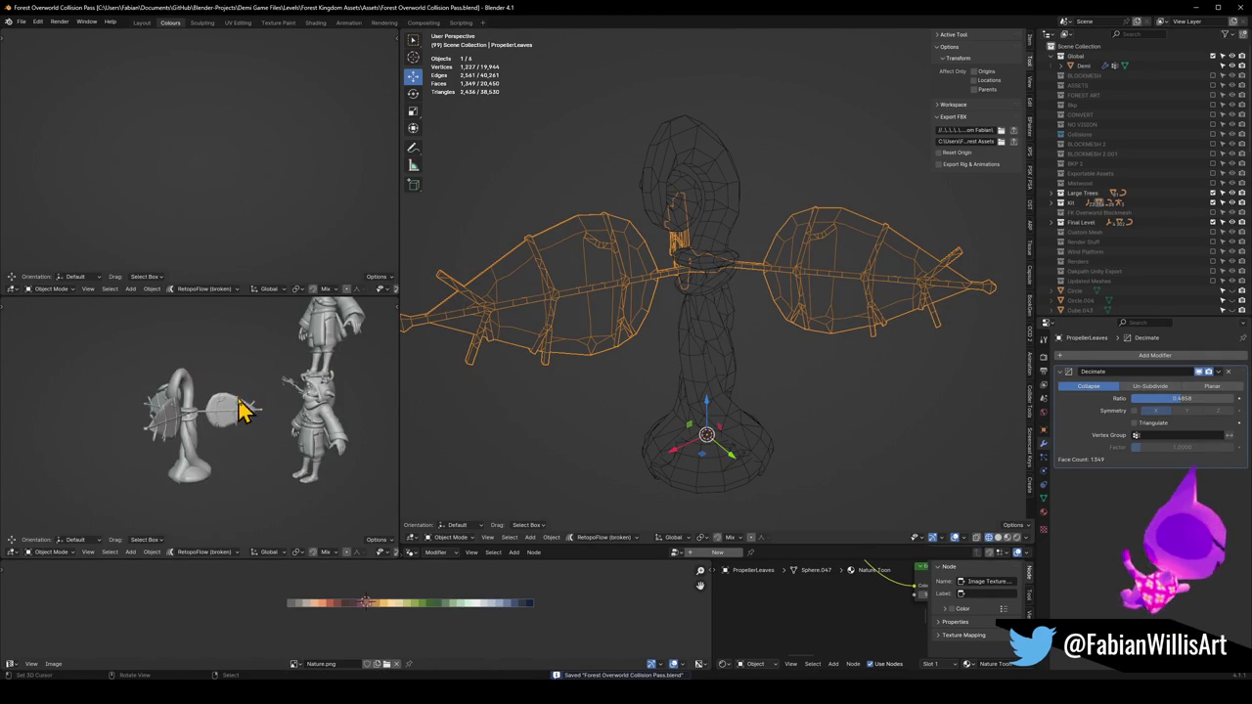
key(a)
key(KP_Decimal)
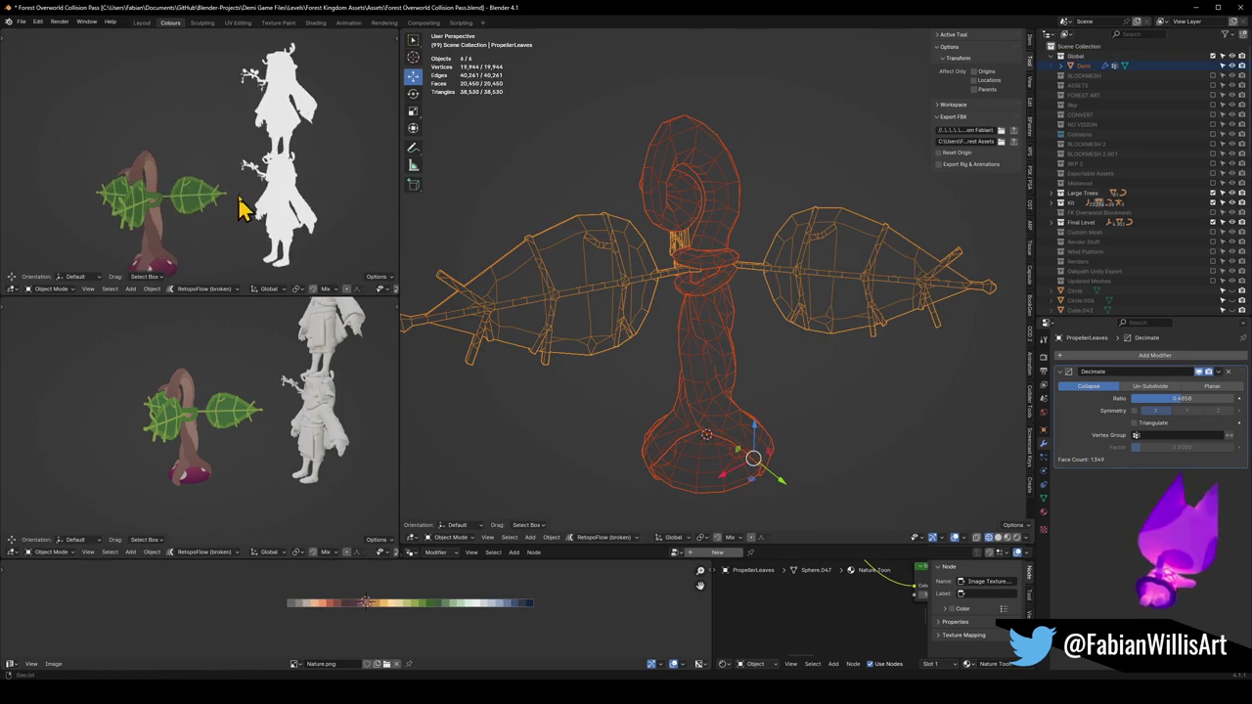
Rotate the propeller leaves back to a straight pose and orbit the upper-left view
click(229, 153)
key(r)
key(z)
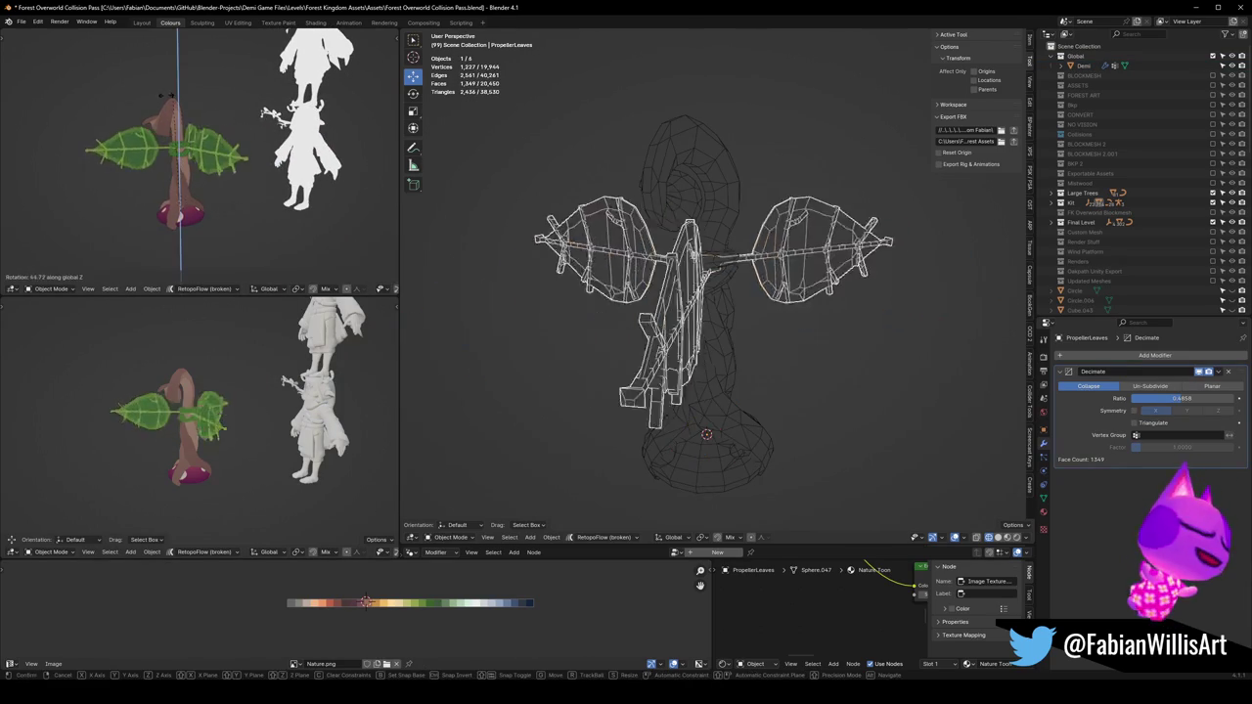
click(229, 218)
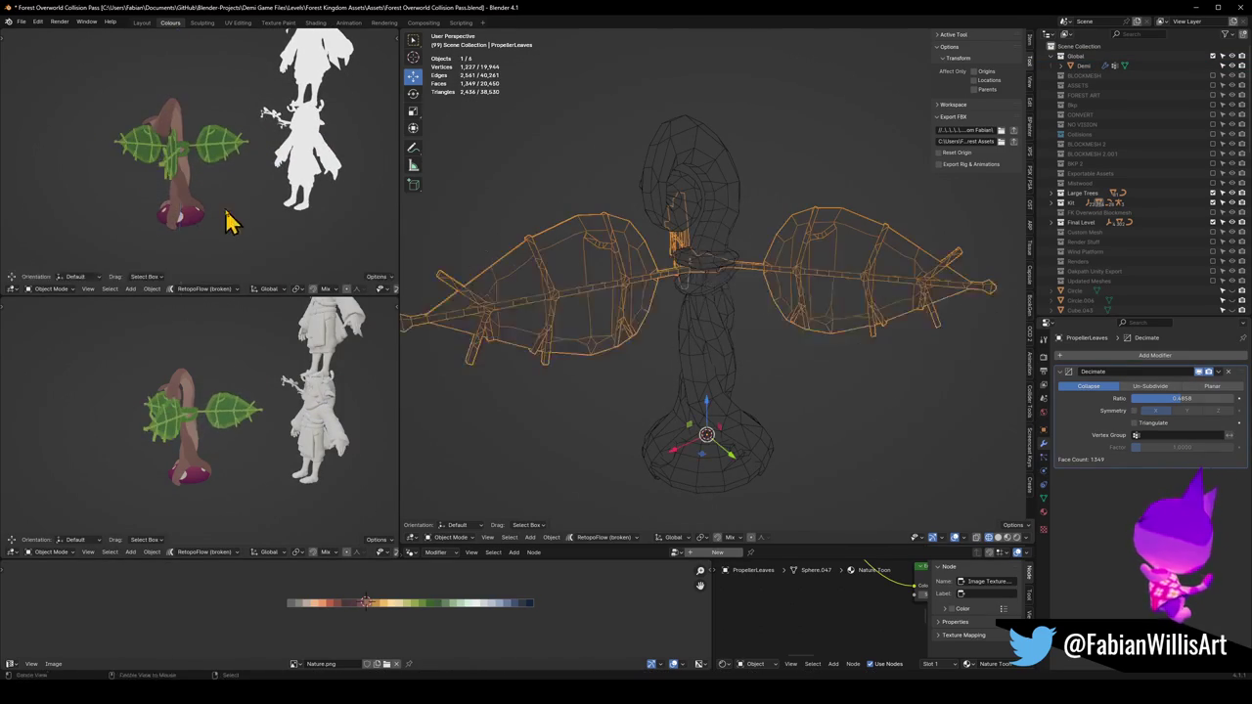
mouse_move(176, 220)
mouse_down()
mouse_move(229, 190)
mouse_move(229, 202)
mouse_move(290, 220)
mouse_up()
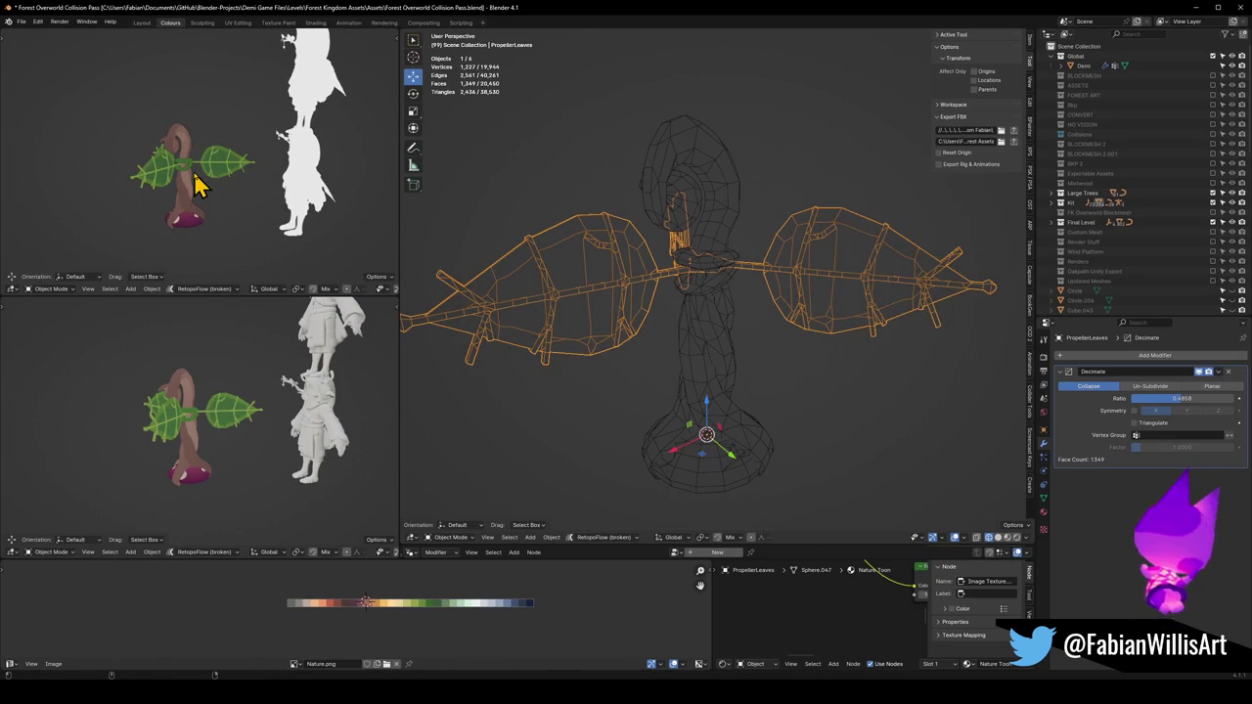
key(super+shift+r)
mouse_move(45, 33)
mouse_down()
mouse_move(336, 218)
mouse_move(348, 272)
mouse_move(367, 260)
mouse_up()
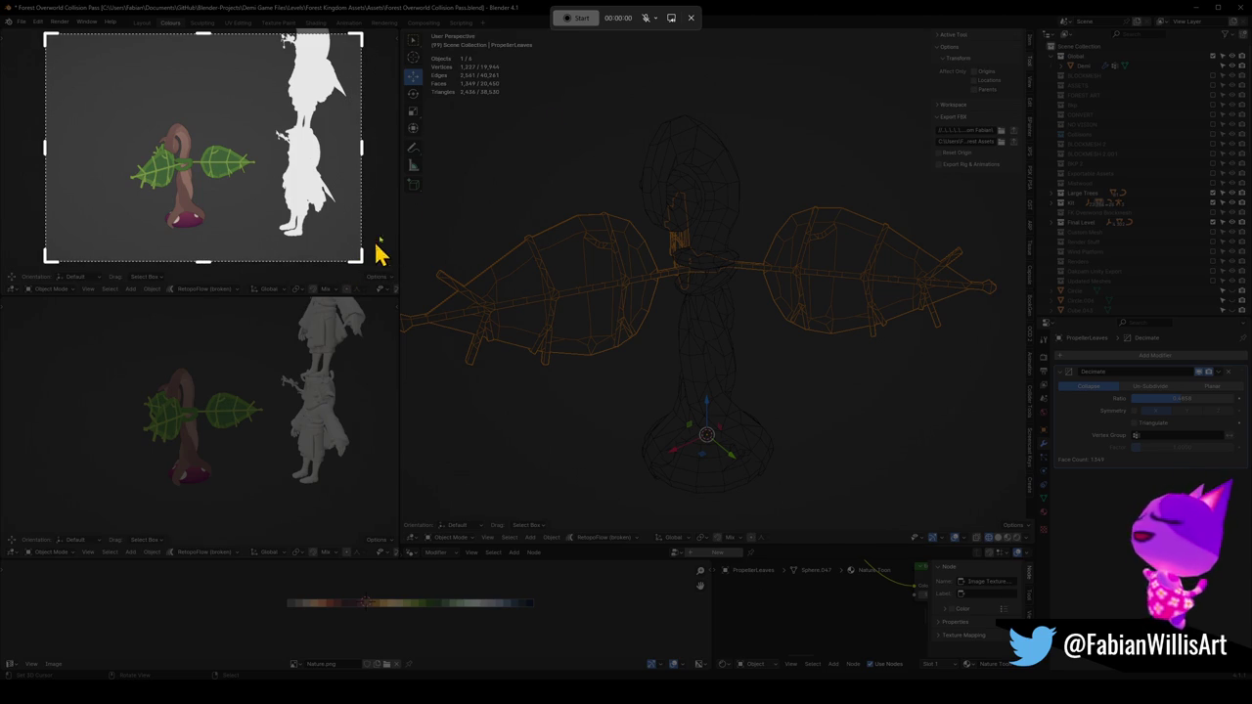
click(588, 20)
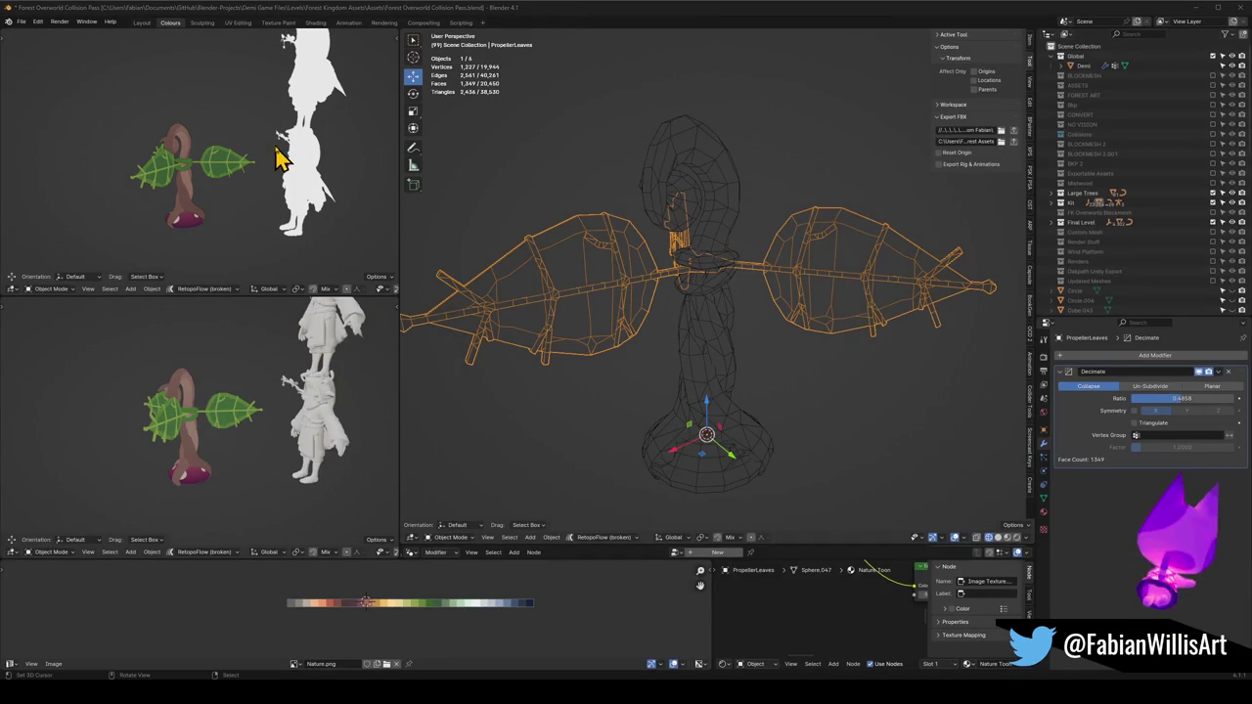
key(r)
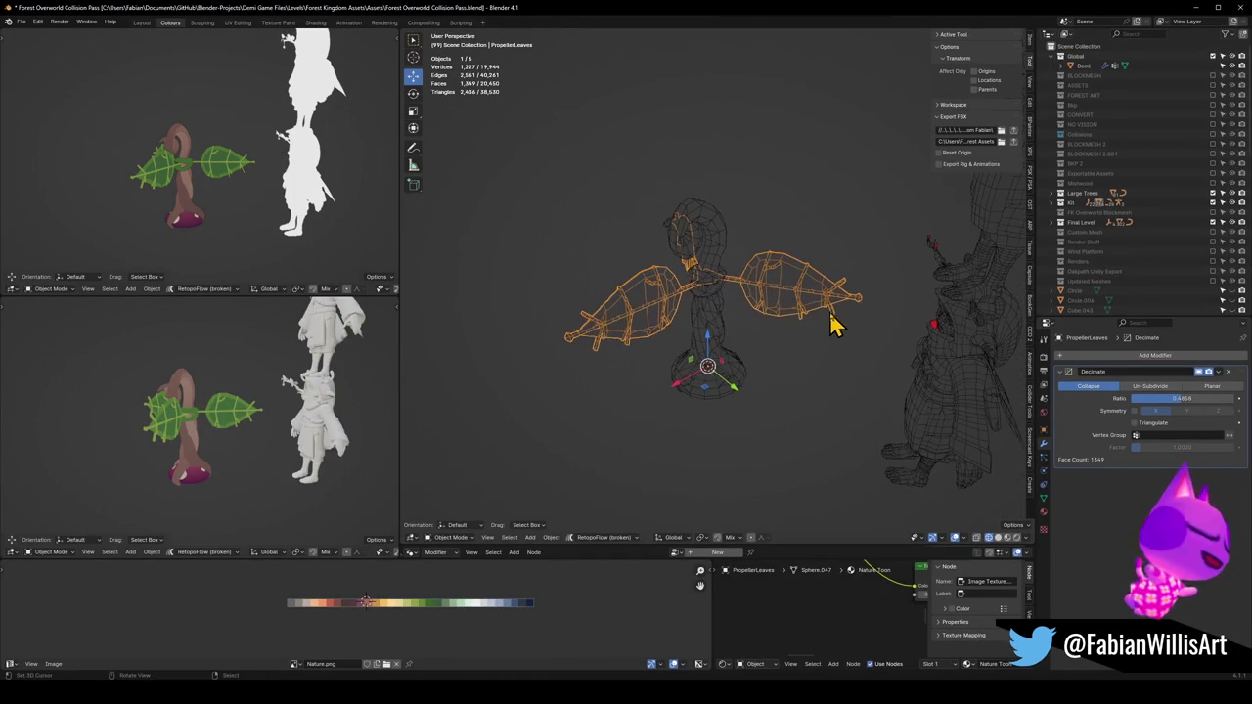
key(z)
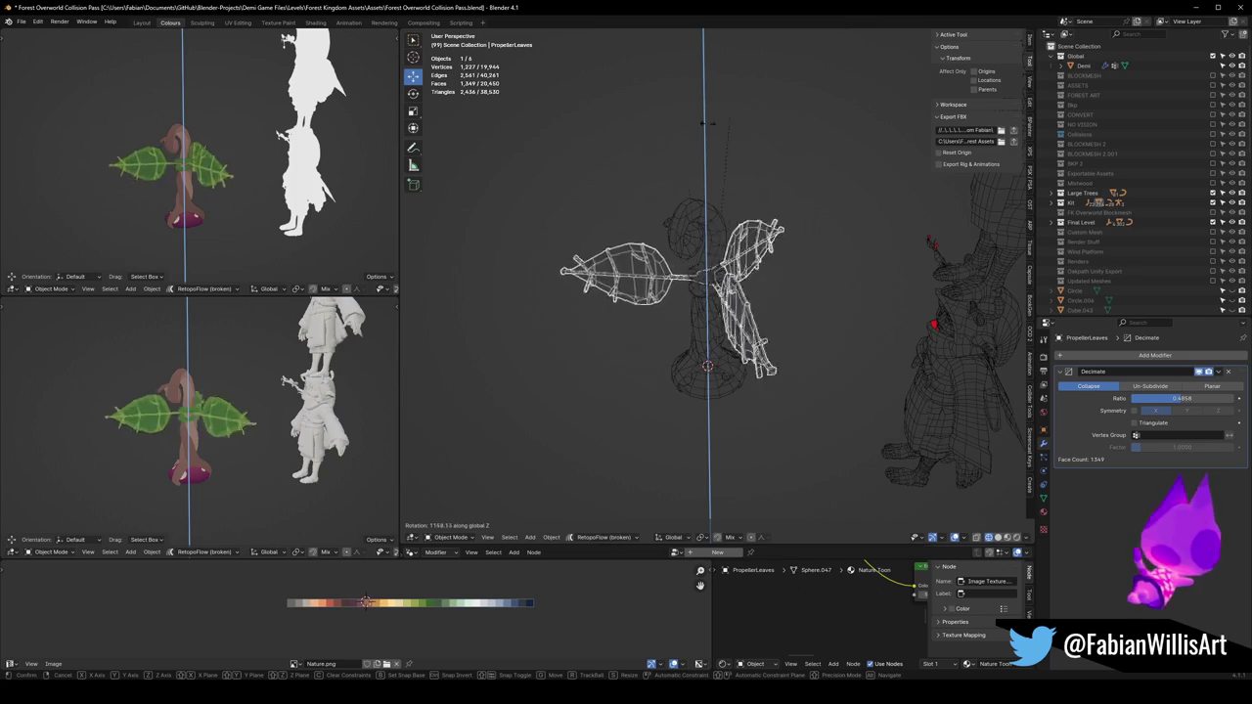
right_click(599, 65)
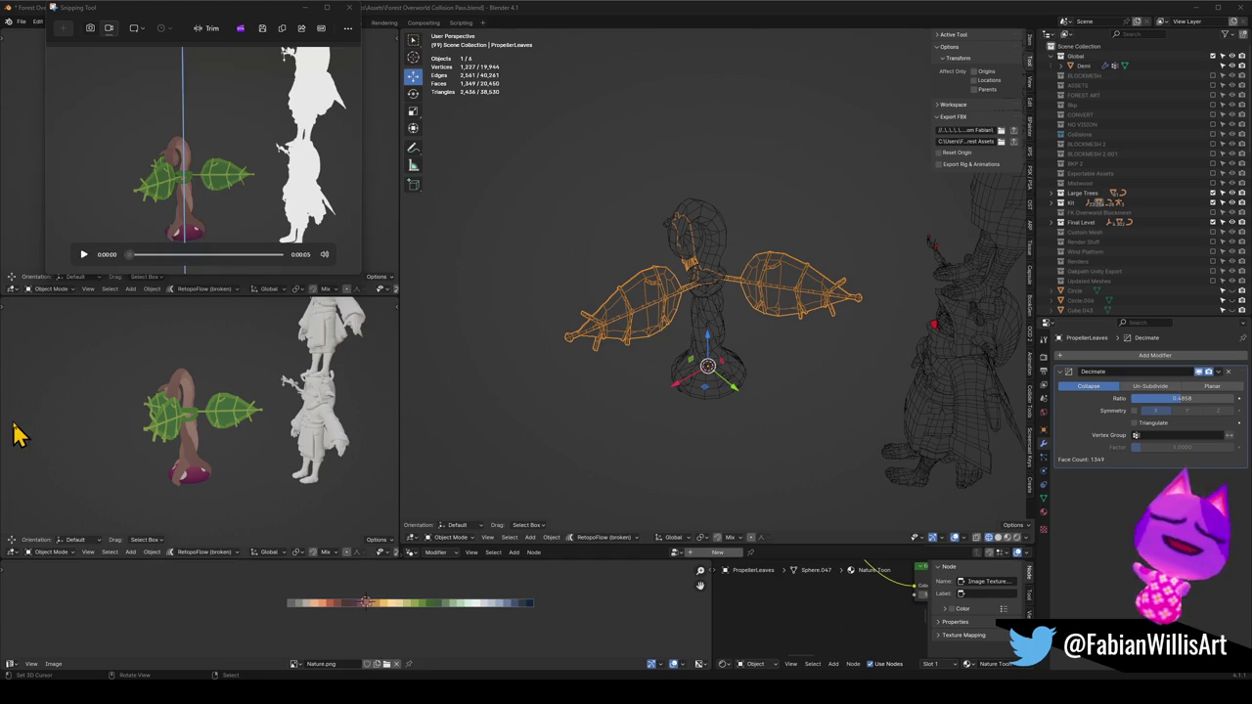
Save the blend file and switch the viewport from wireframe to solid shading
click(350, 8)
key(ctrl+s)
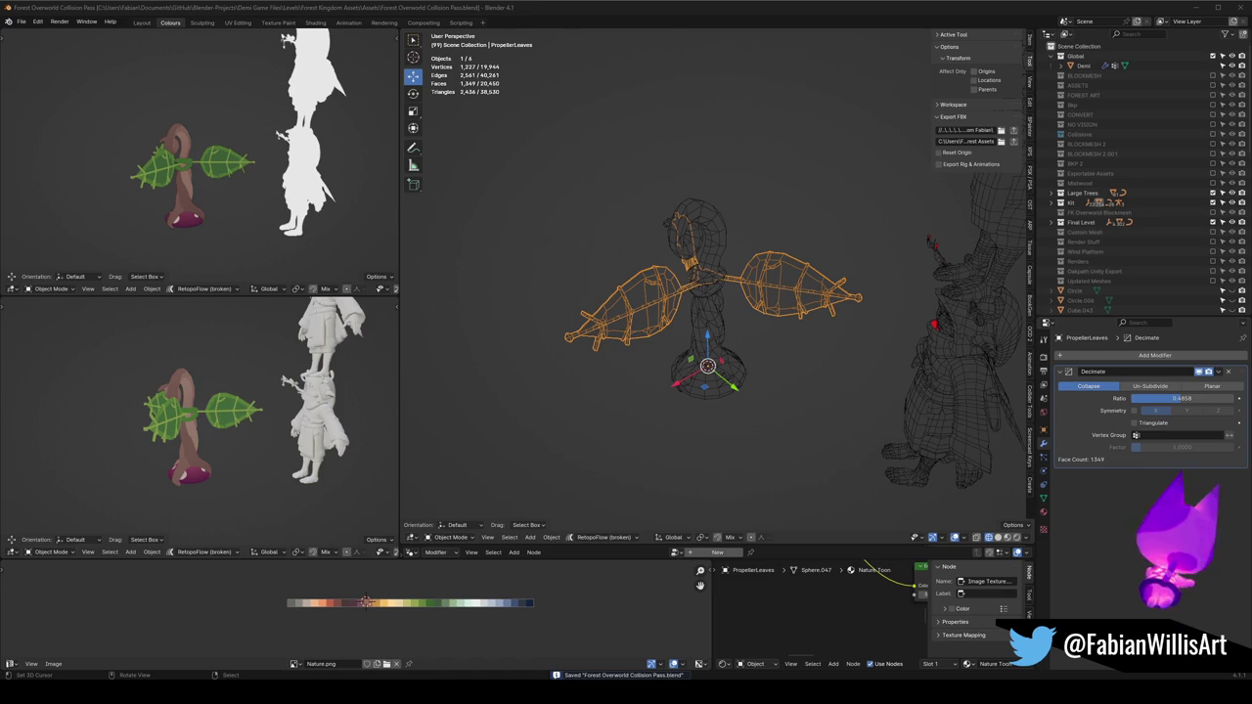
drag(852, 258, 748, 288)
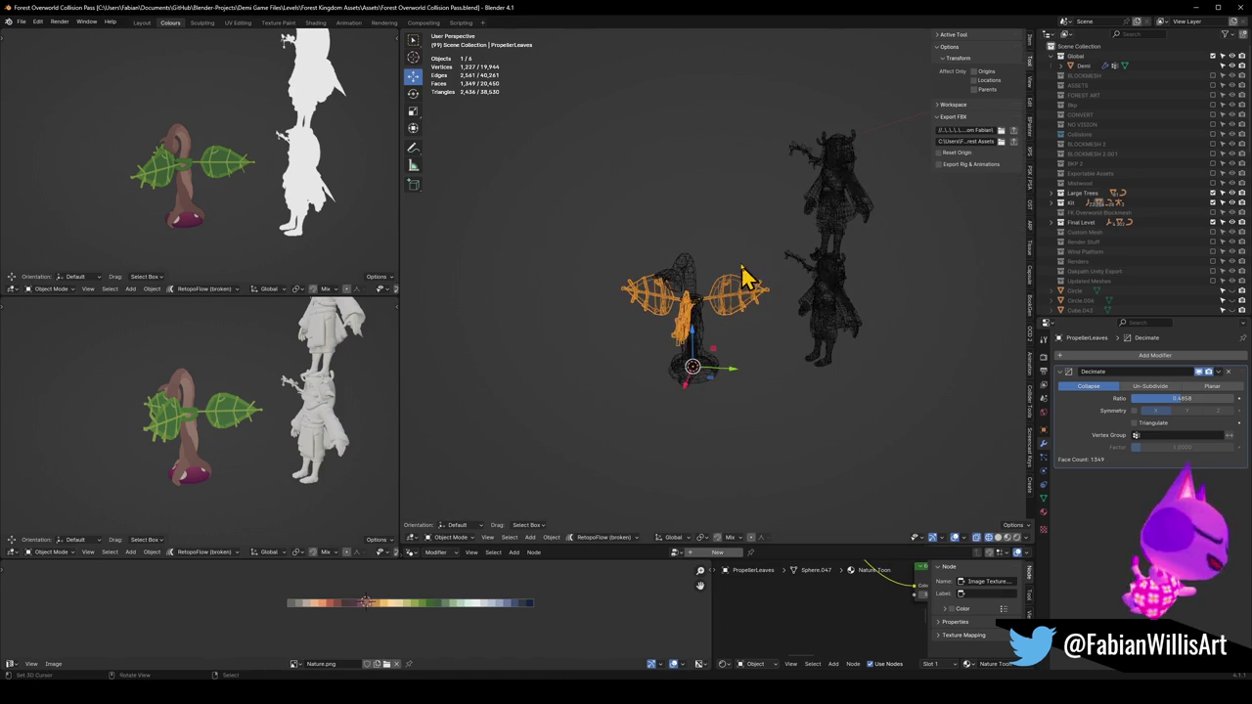
key(shift+z)
mouse_move(698, 336)
mouse_down()
mouse_move(749, 316)
mouse_move(728, 329)
mouse_up()
key(ctrl+s)
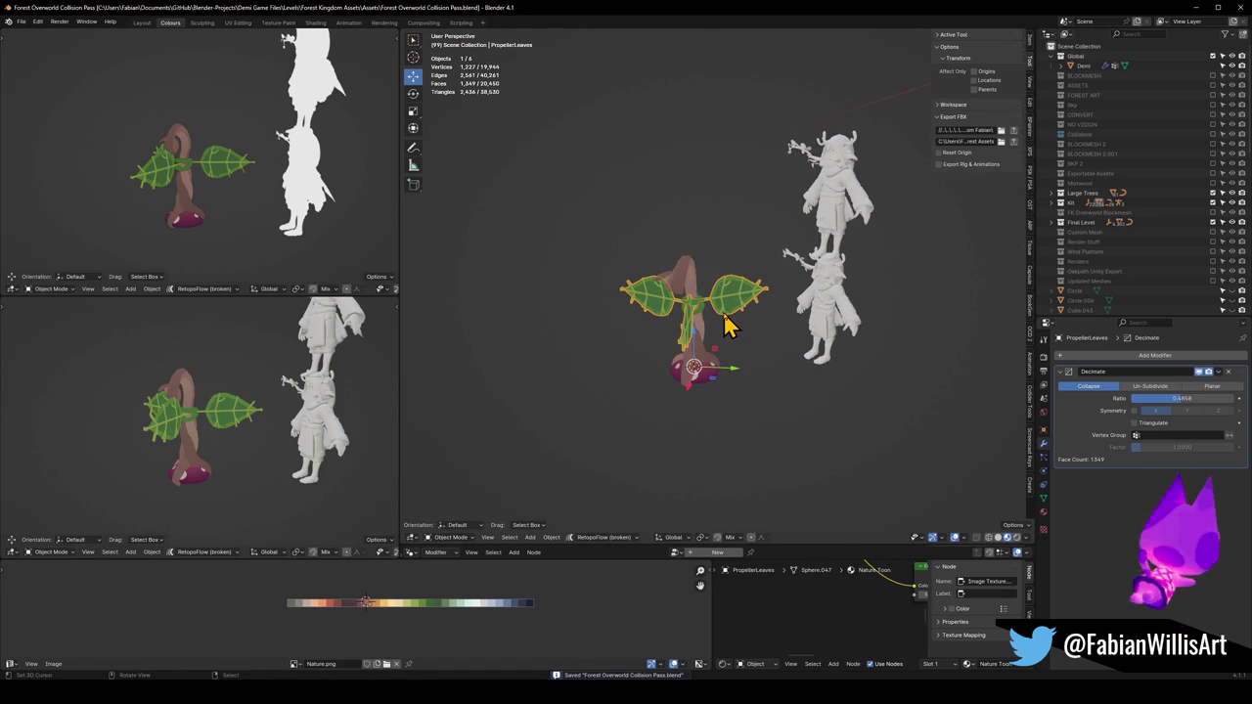
Leave local view, unhide all forest scene objects, and select the pink propeller base
key(KP_Divide)
key(KP_Divide)
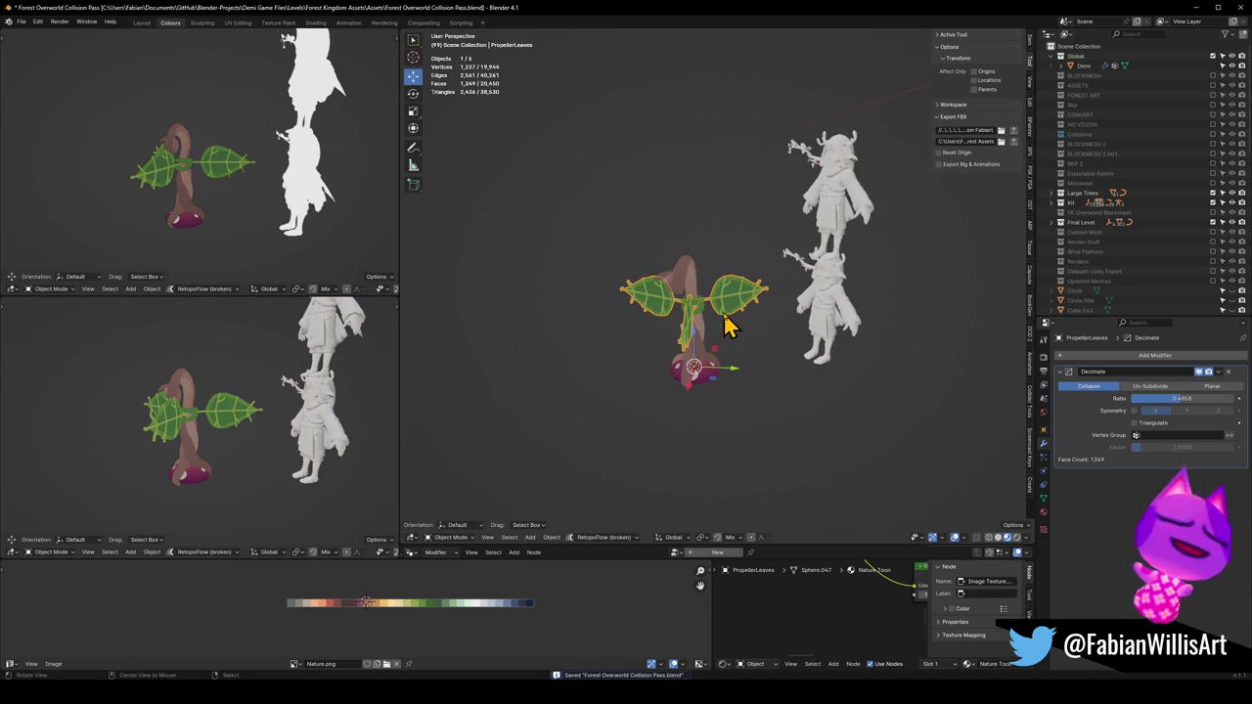
key(alt+h)
mouse_move(709, 362)
mouse_down()
mouse_move(685, 419)
mouse_move(698, 322)
mouse_move(778, 338)
mouse_move(719, 355)
mouse_move(729, 338)
mouse_up()
click(729, 403)
Look around the swing and platform and save the file again
scroll(768, 308, down, 3)
scroll(769, 308, up, 3)
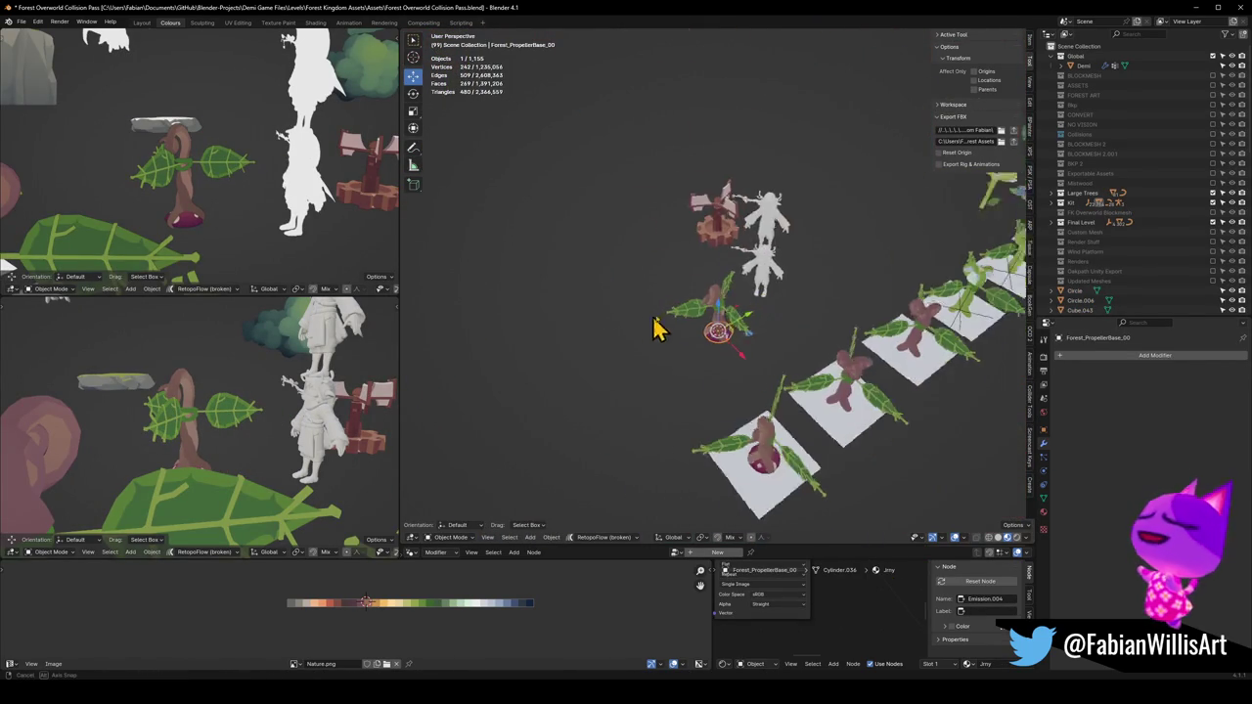
drag(643, 330, 741, 322)
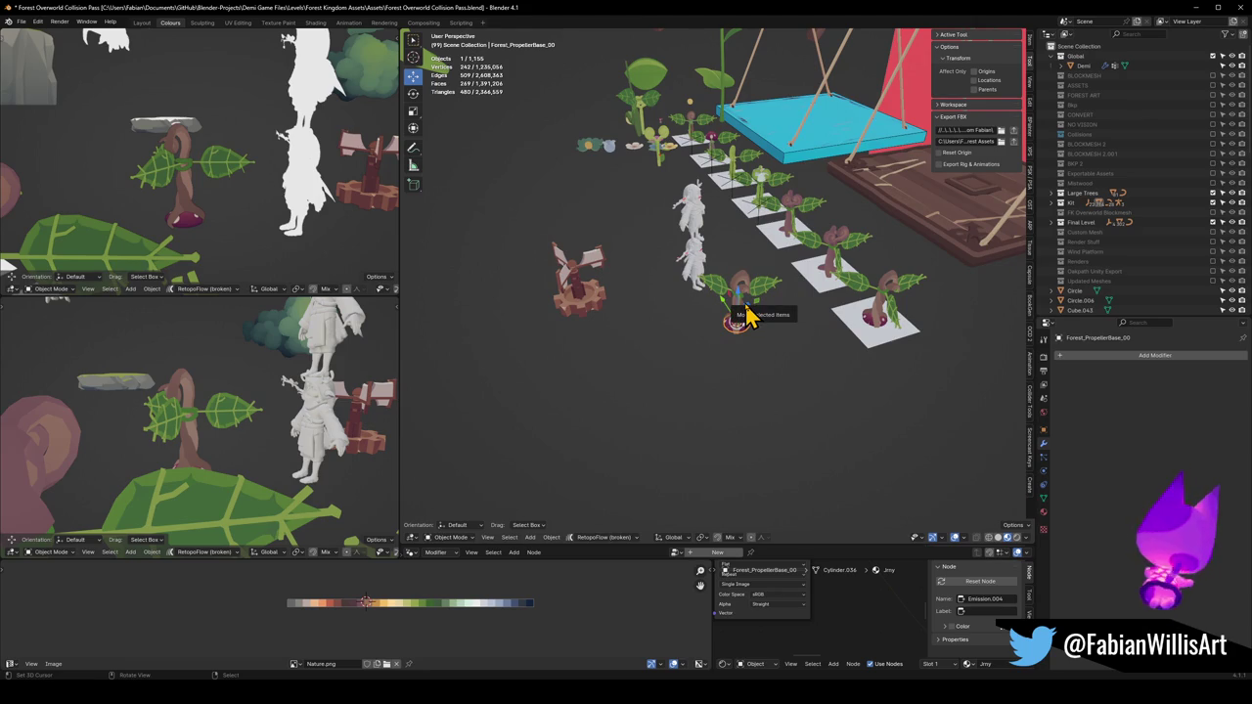
scroll(811, 300, up, 3)
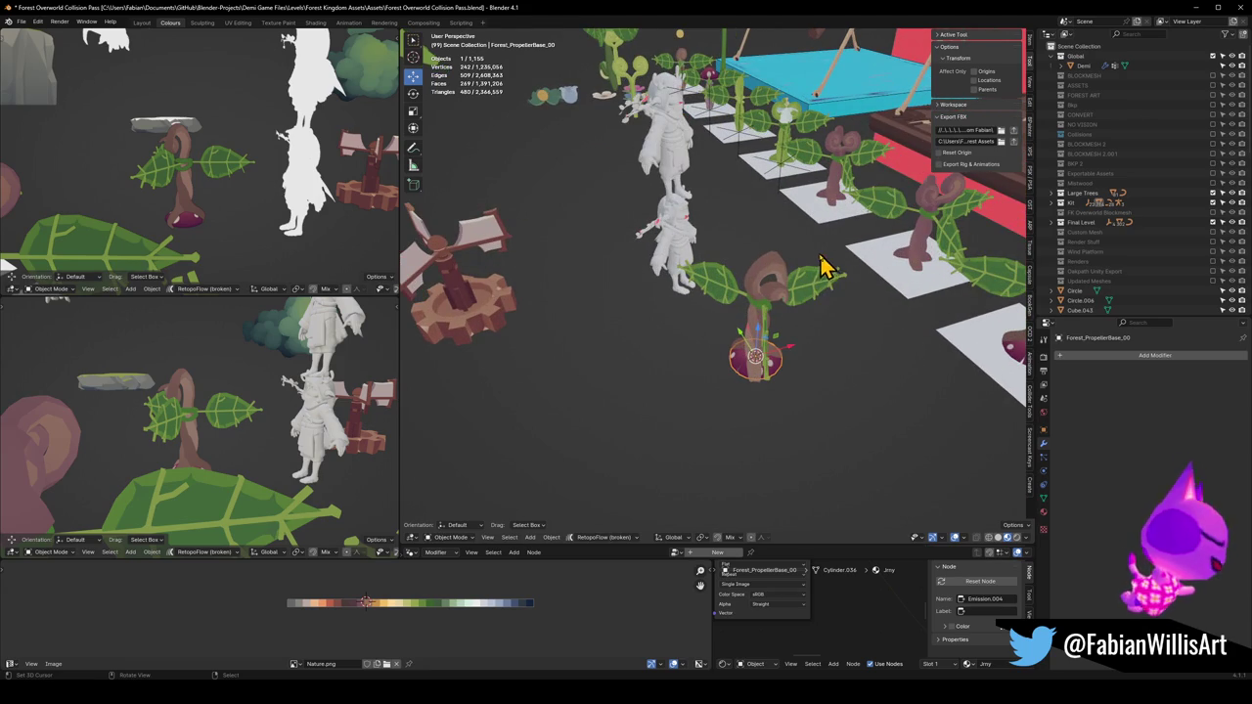
key(ctrl+s)
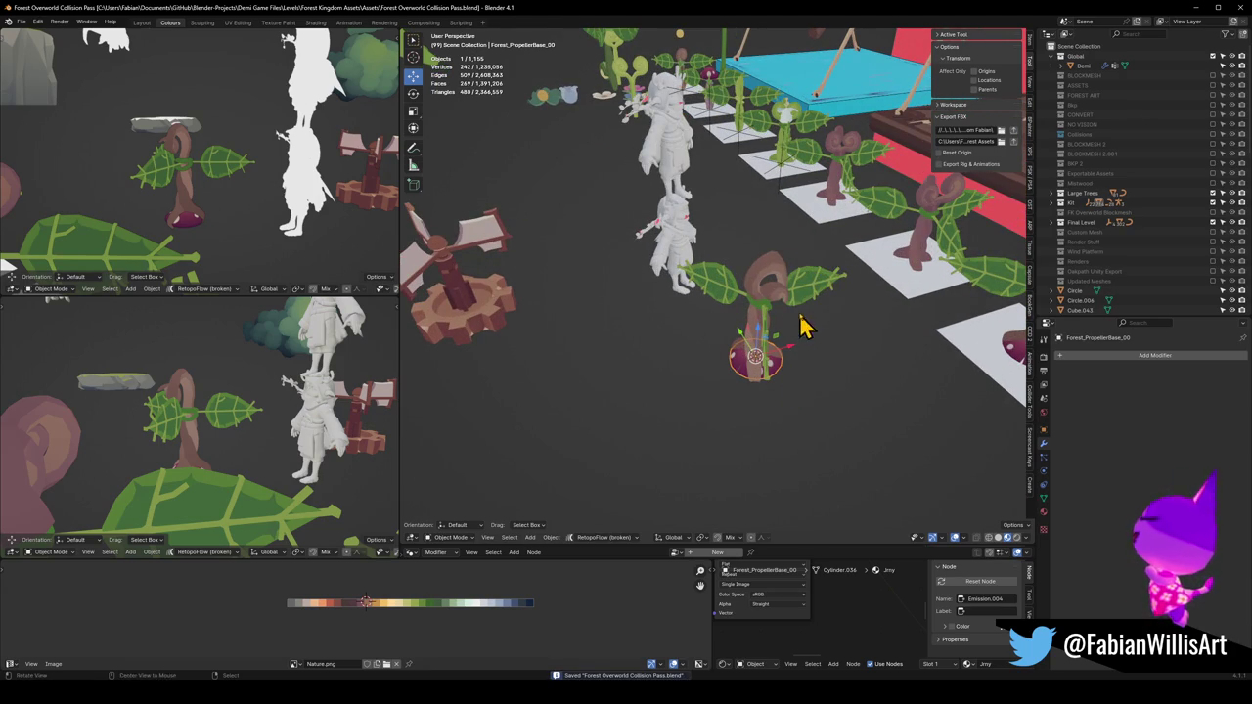
Show the wooden trunk's material slots, listing Nature Toon and Wood
drag(808, 327, 749, 323)
click(1043, 512)
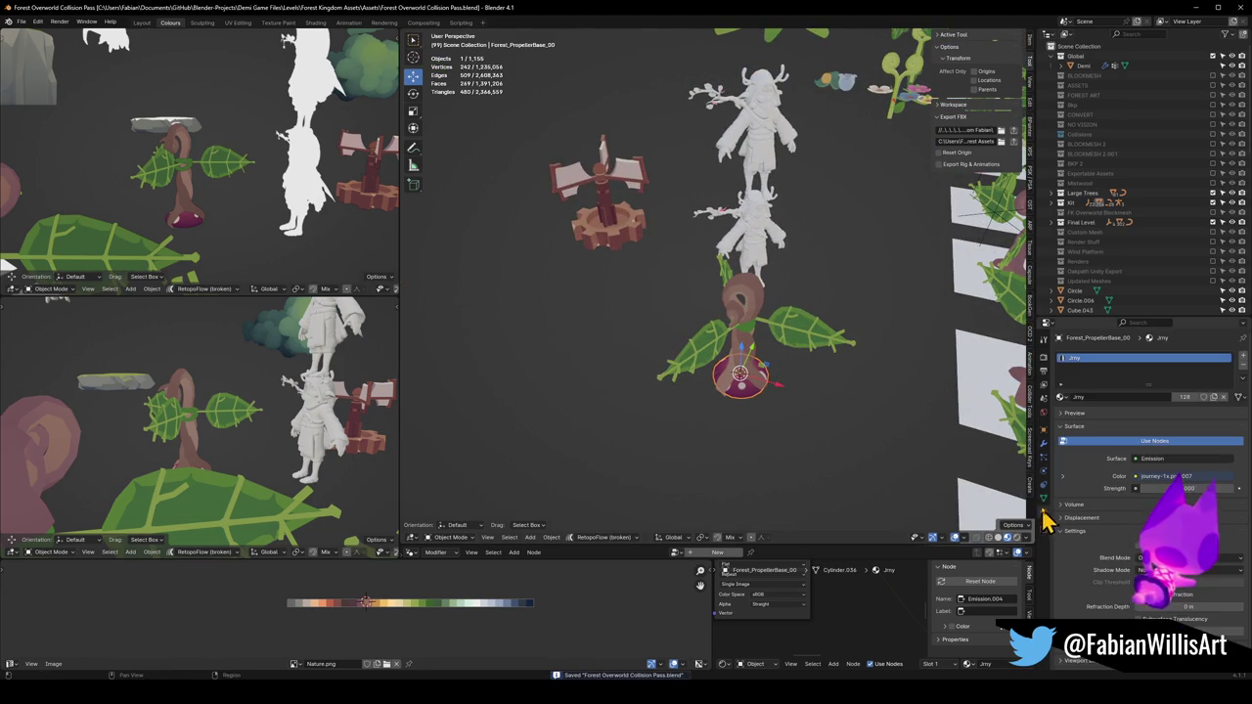
scroll(752, 392, up, 2)
click(750, 362)
scroll(769, 362, up, 3)
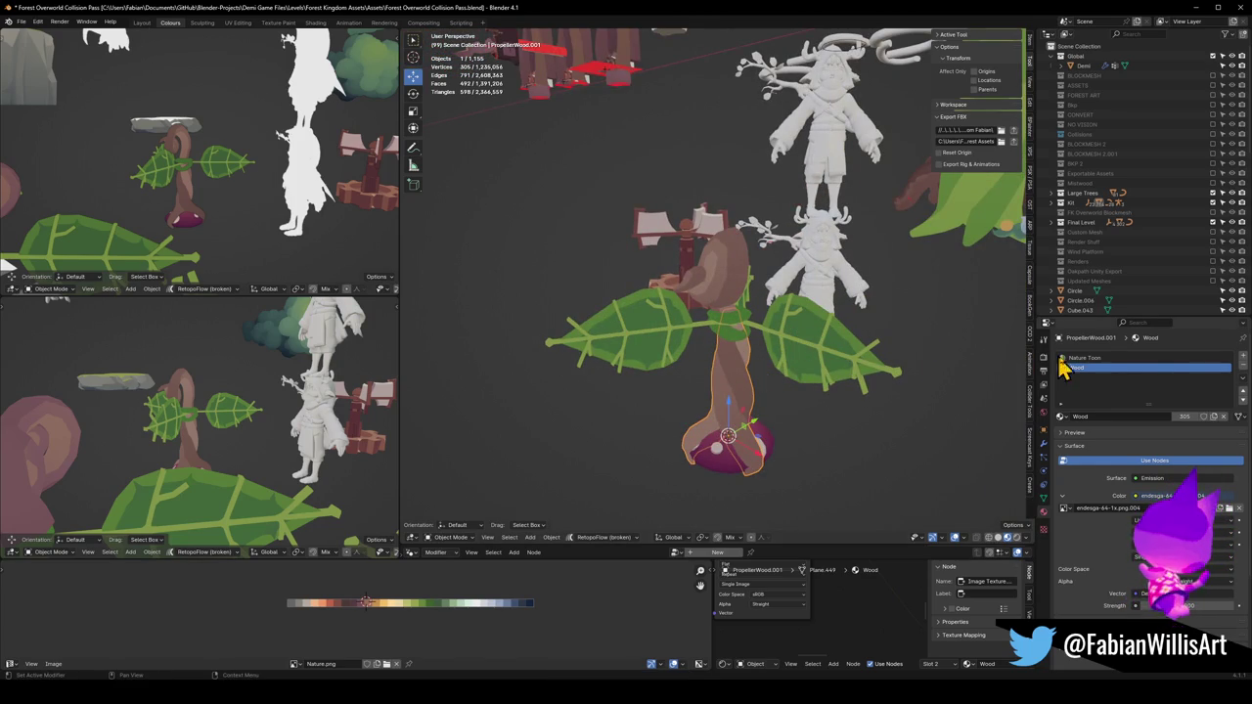
Delete the Nature Toon material slot from the PropellerWood trunk
click(1096, 359)
click(1243, 375)
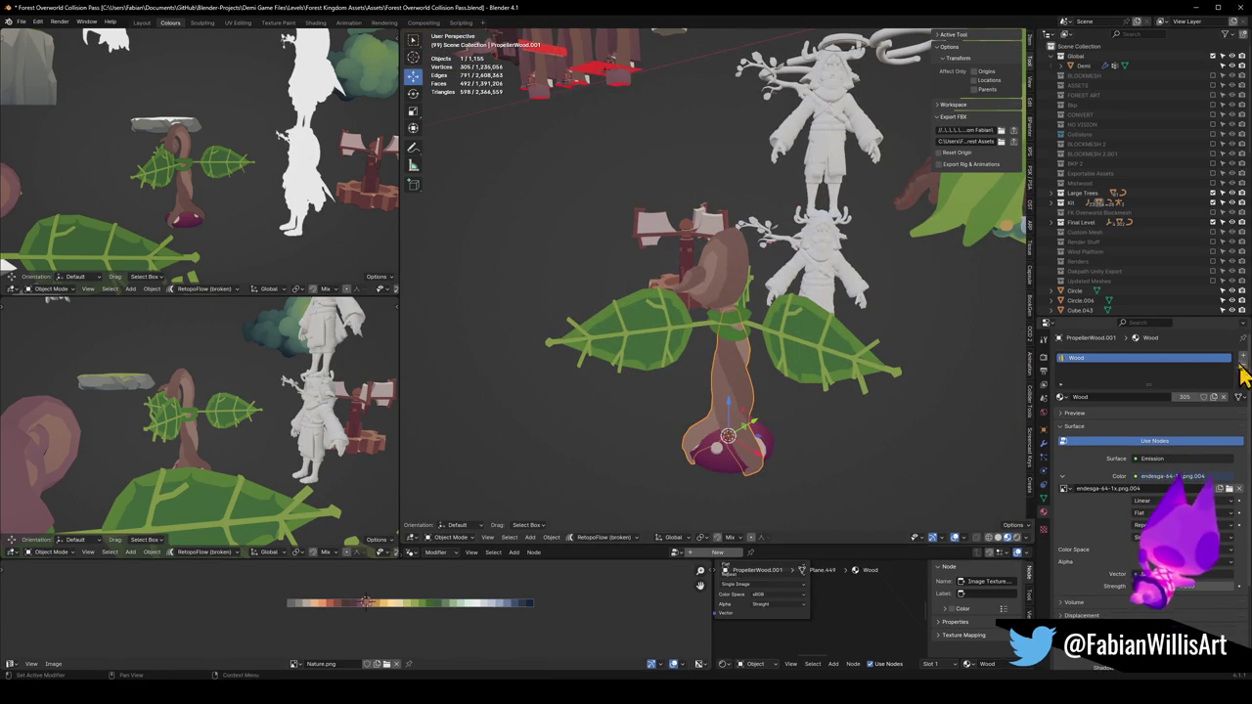
click(742, 284)
click(772, 338)
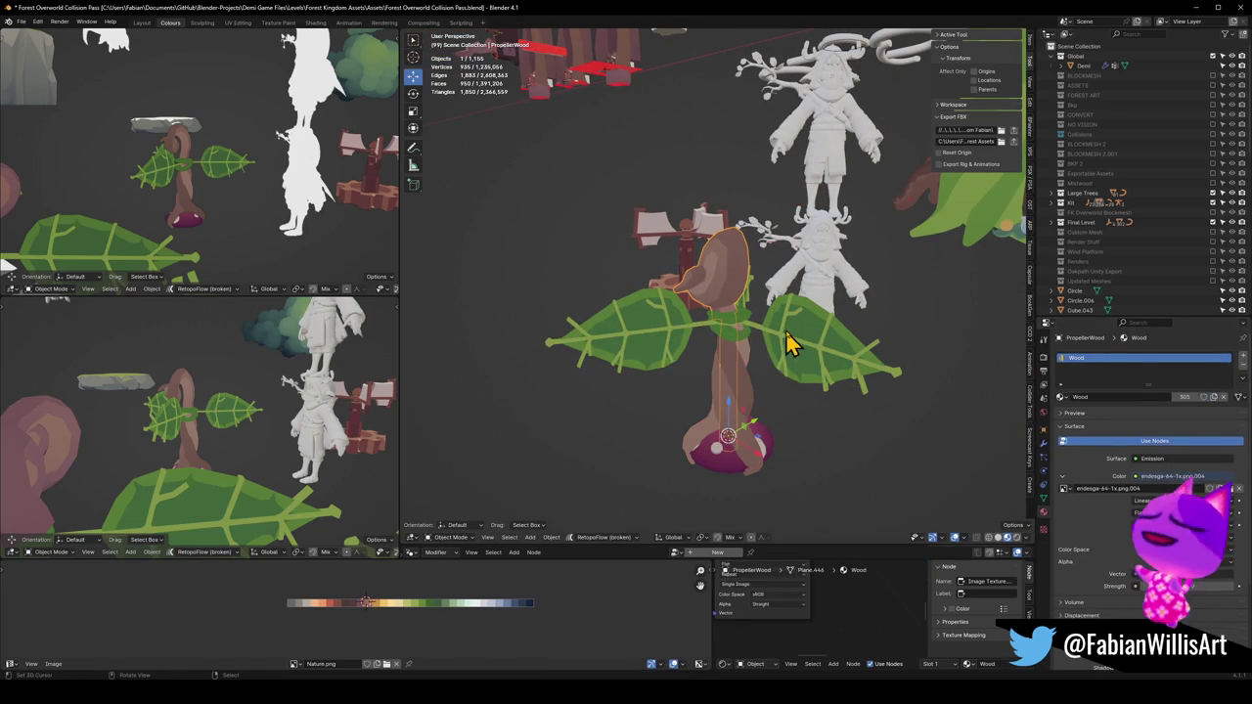
click(792, 342)
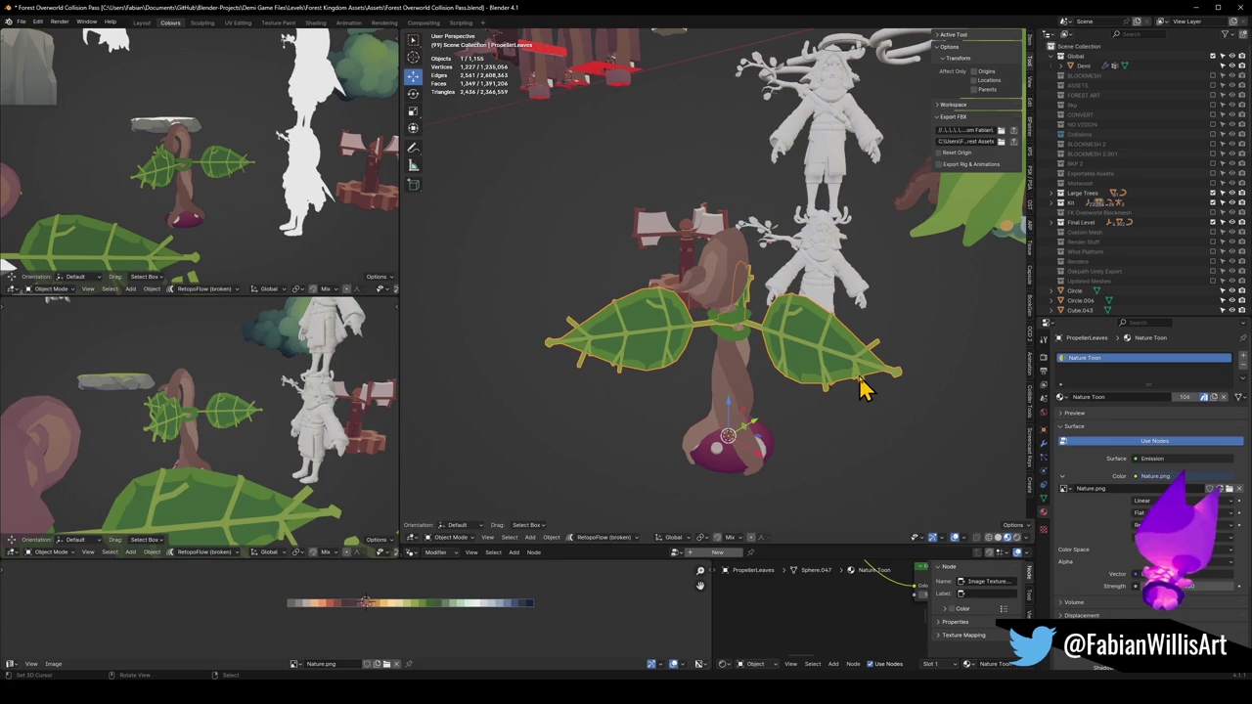
Link the trunk's Wood material onto the propeller leaves via Link Materials
key(alt+a)
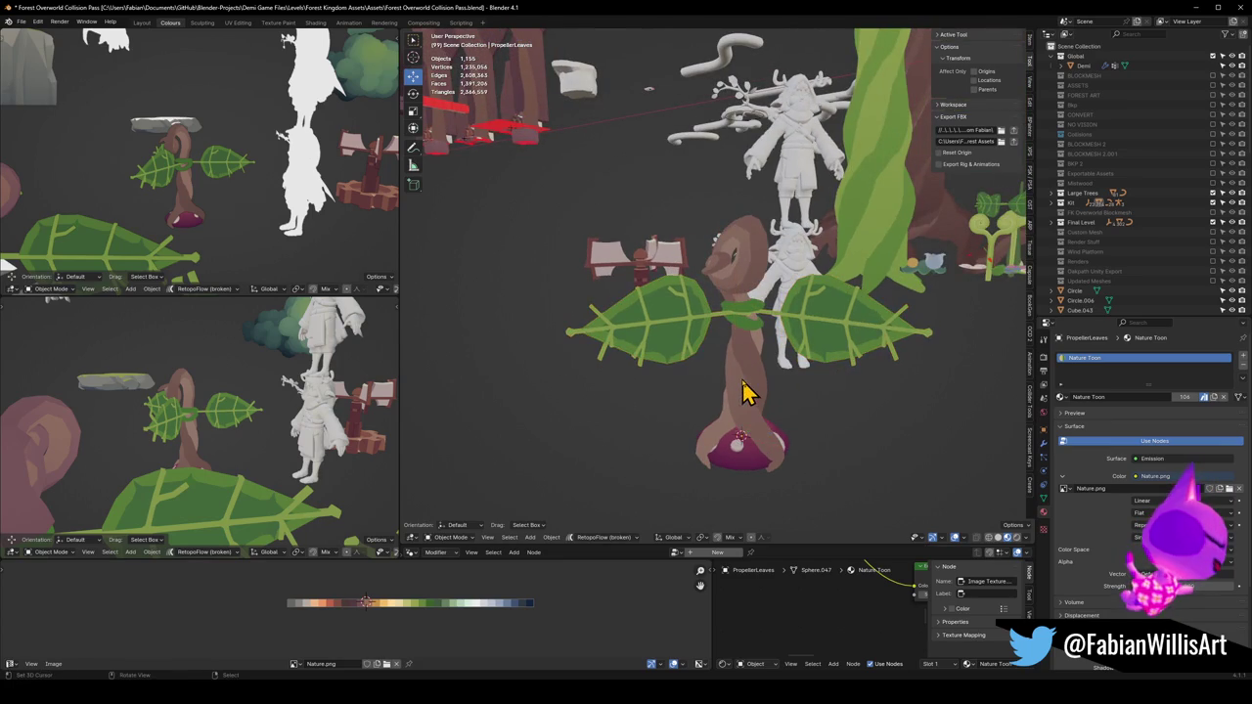
click(745, 443)
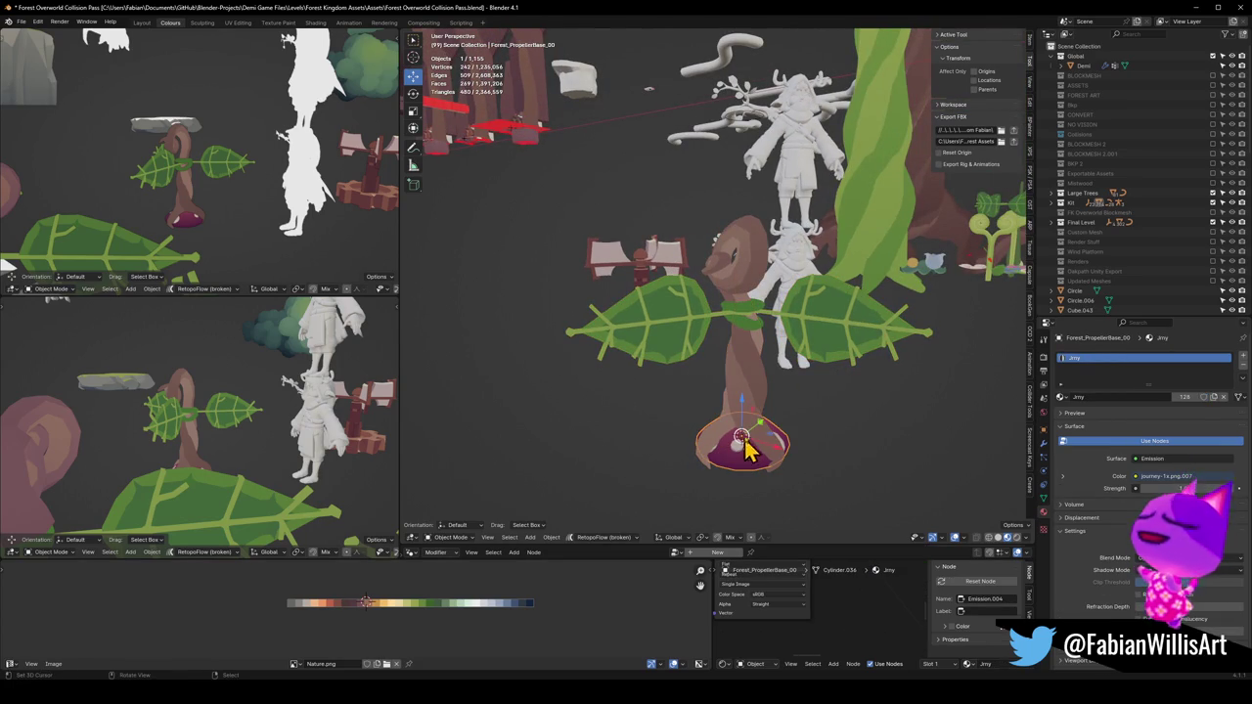
click(824, 334)
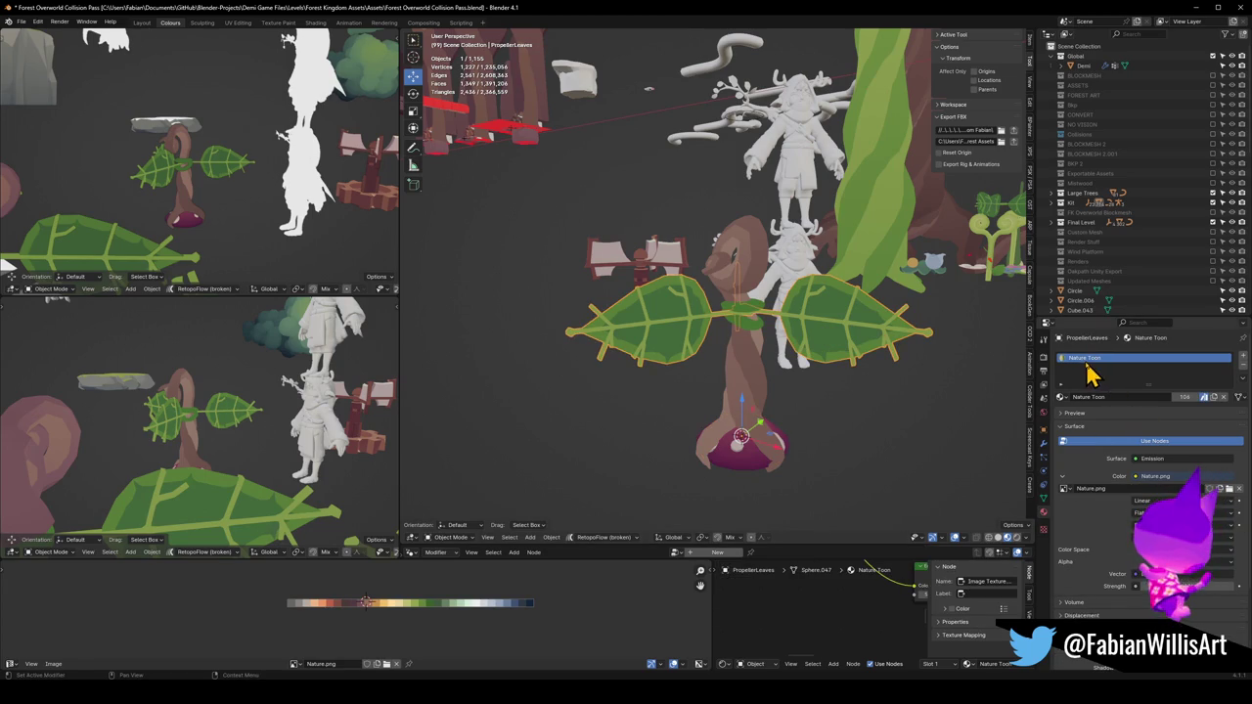
shift+click(753, 277)
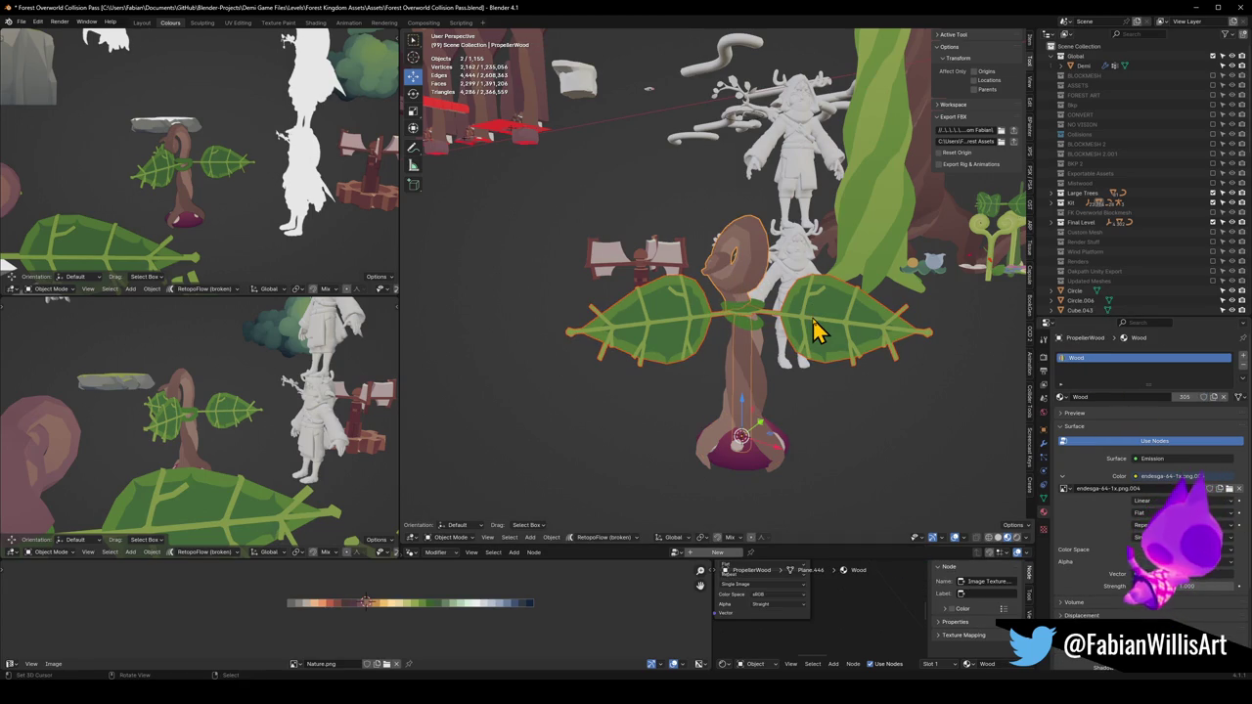
key(q)
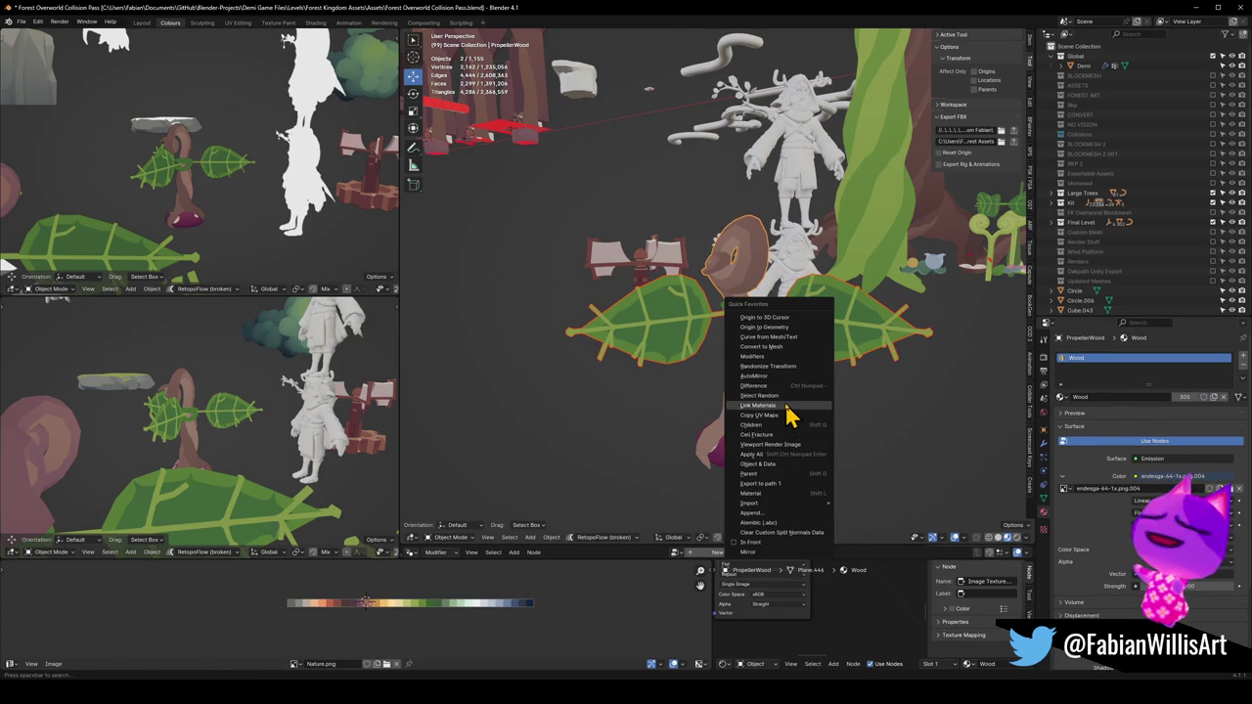
click(786, 406)
Try moving and mirroring the leaf UVs along the colour palette, cancelling the scale
click(849, 331)
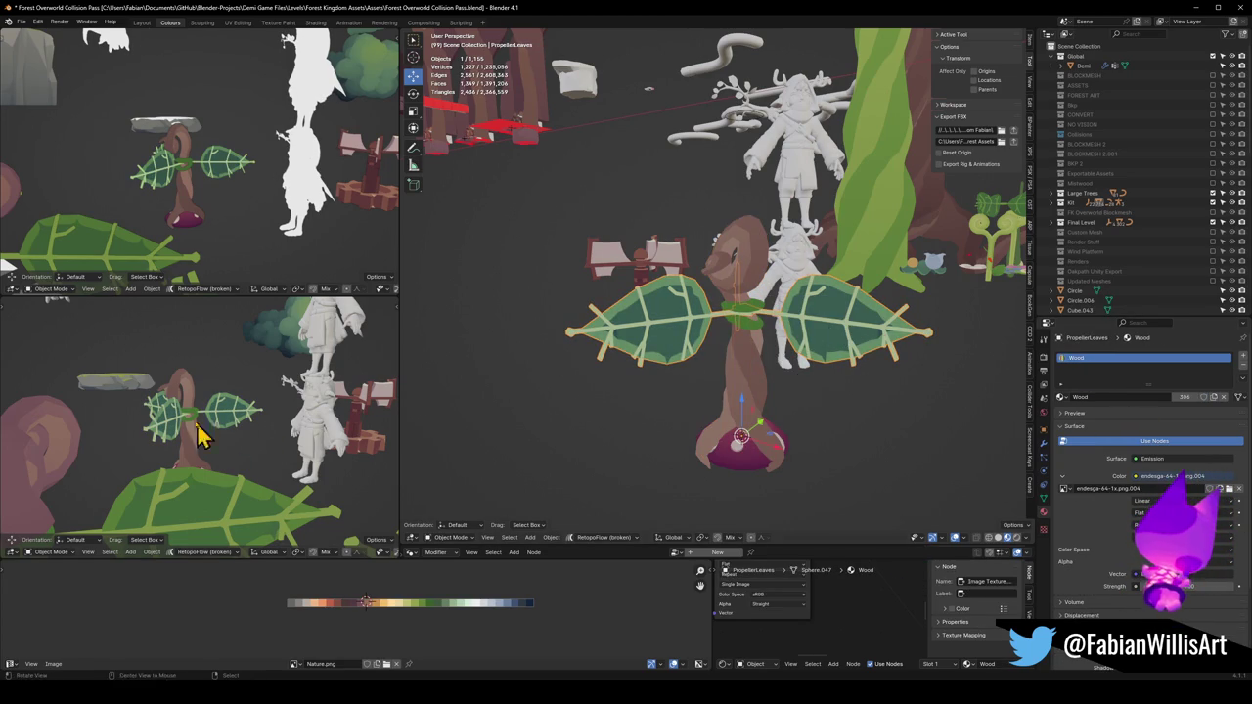
key(KP_Decimal)
key(Tab)
key(g)
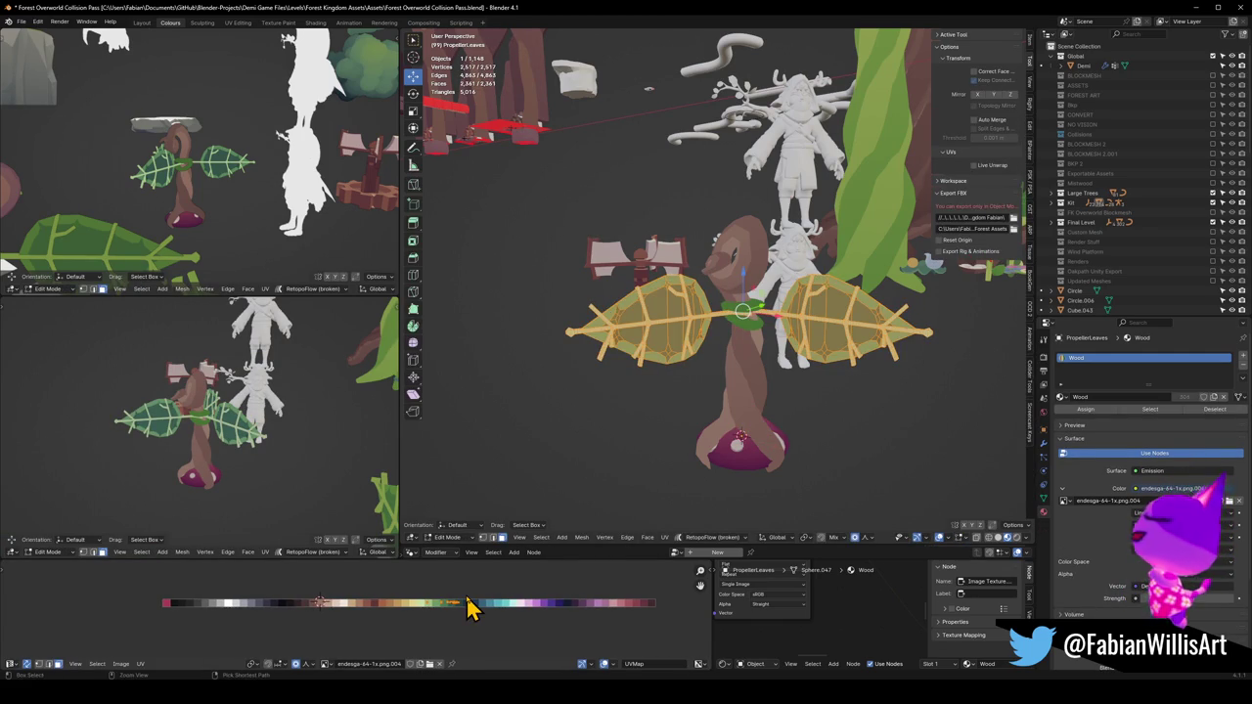
key(ctrl+m)
key(x)
key(g)
key(x)
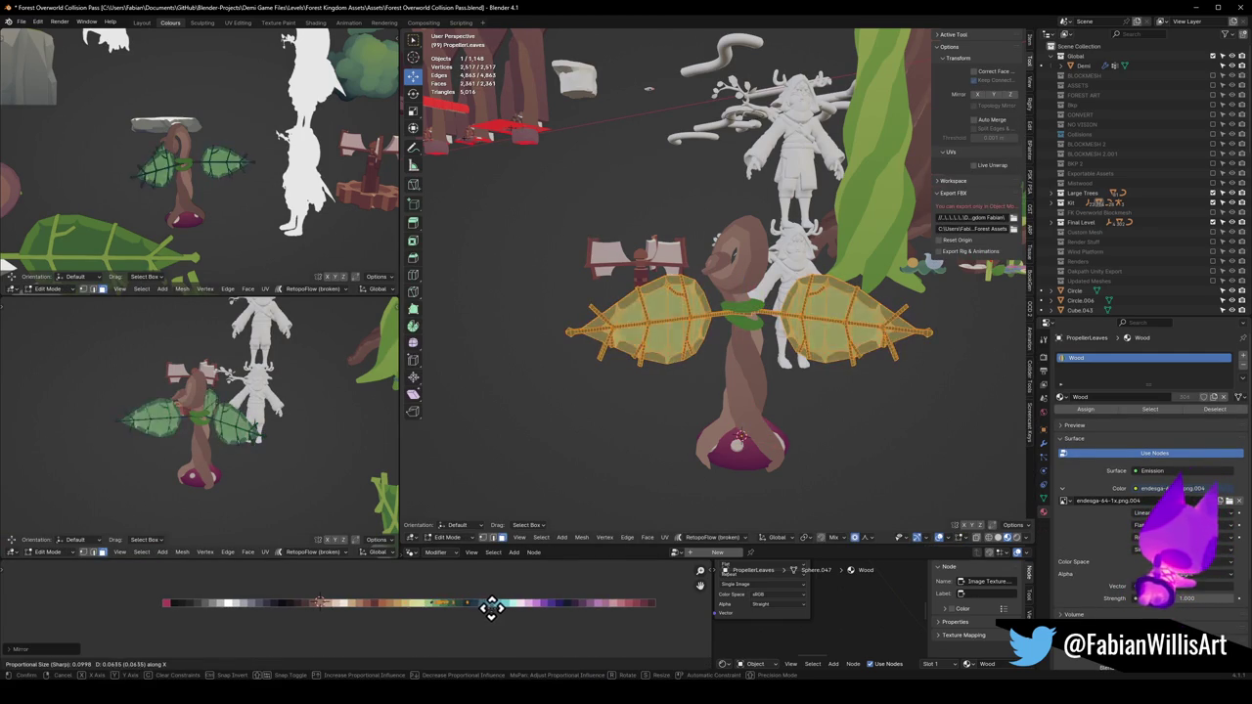
mouse_move(510, 608)
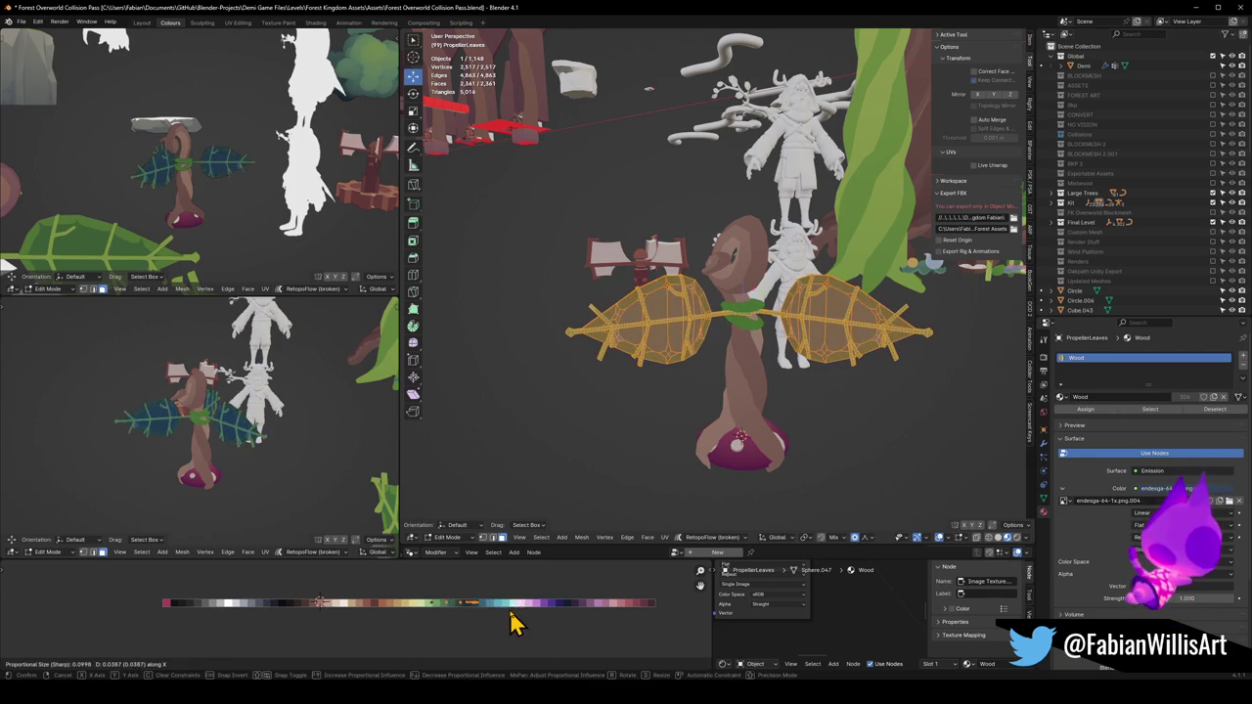
click(509, 607)
key(s)
right_click(509, 607)
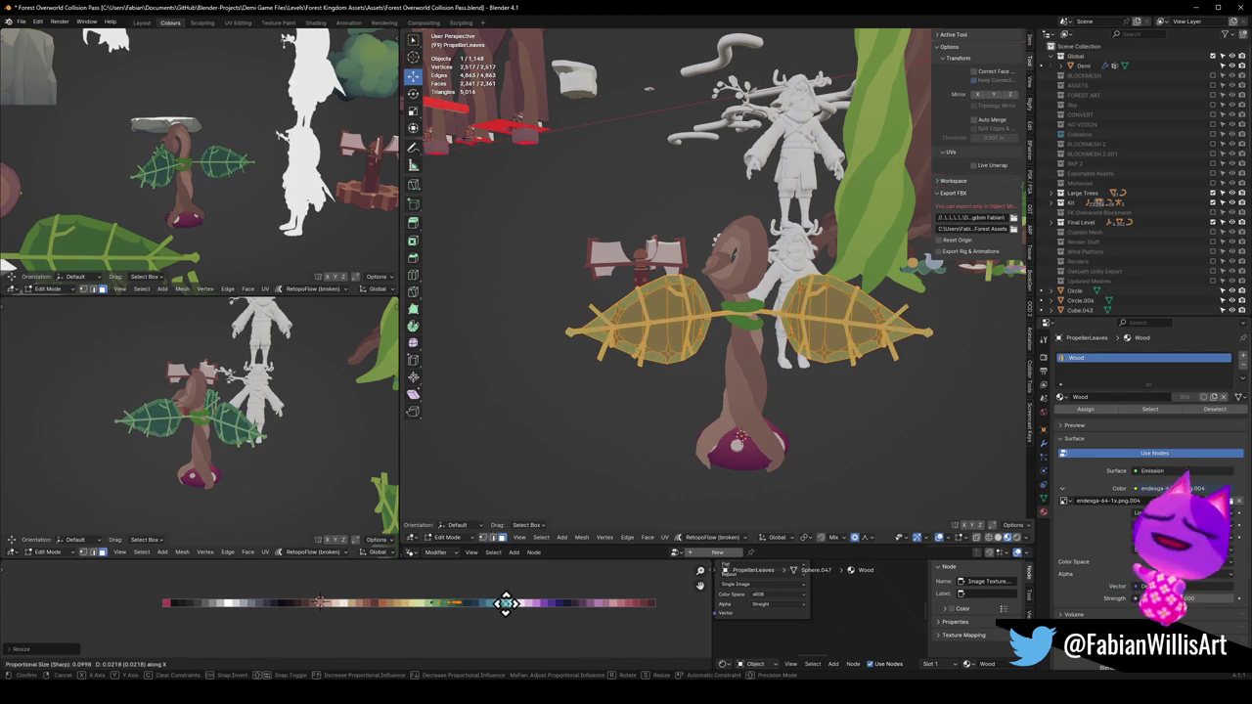
Clear the leaf mesh selection and return to object mode with only the leaves selected
mouse_move(292, 450)
mouse_down()
mouse_move(336, 441)
mouse_move(252, 433)
mouse_move(290, 438)
mouse_move(270, 442)
mouse_up()
scroll(274, 441, up, 2)
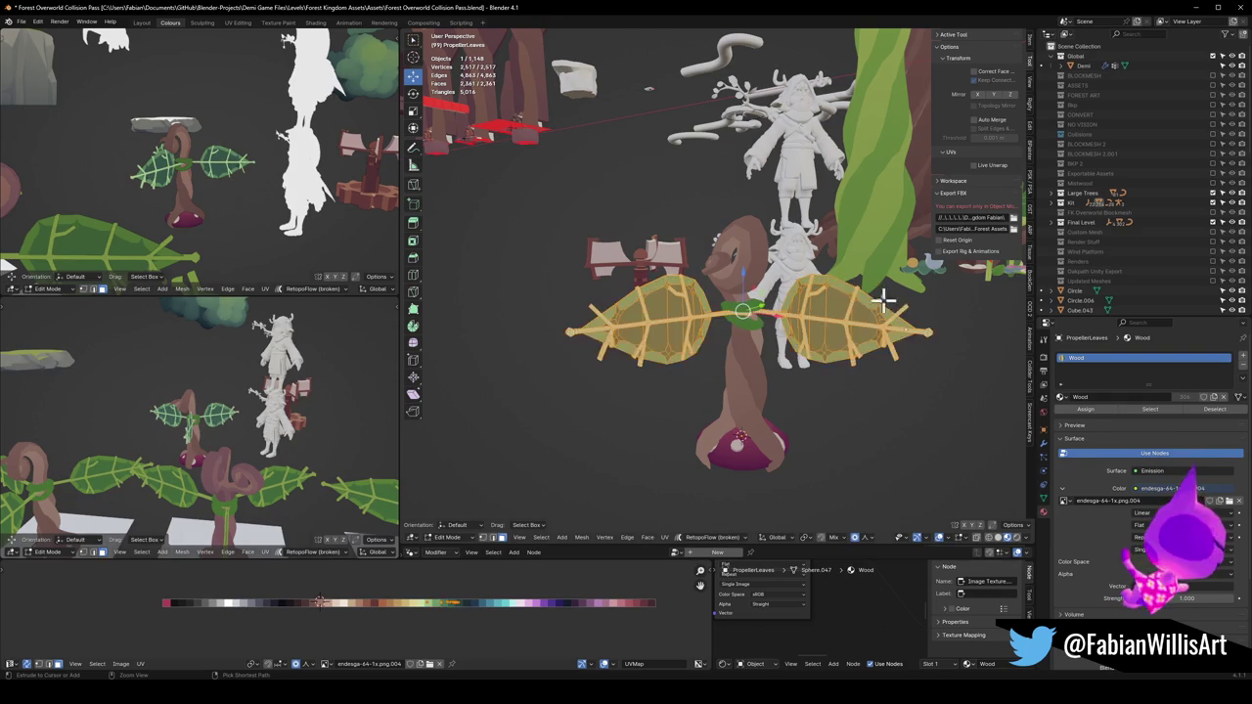
key(alt+a)
key(Tab)
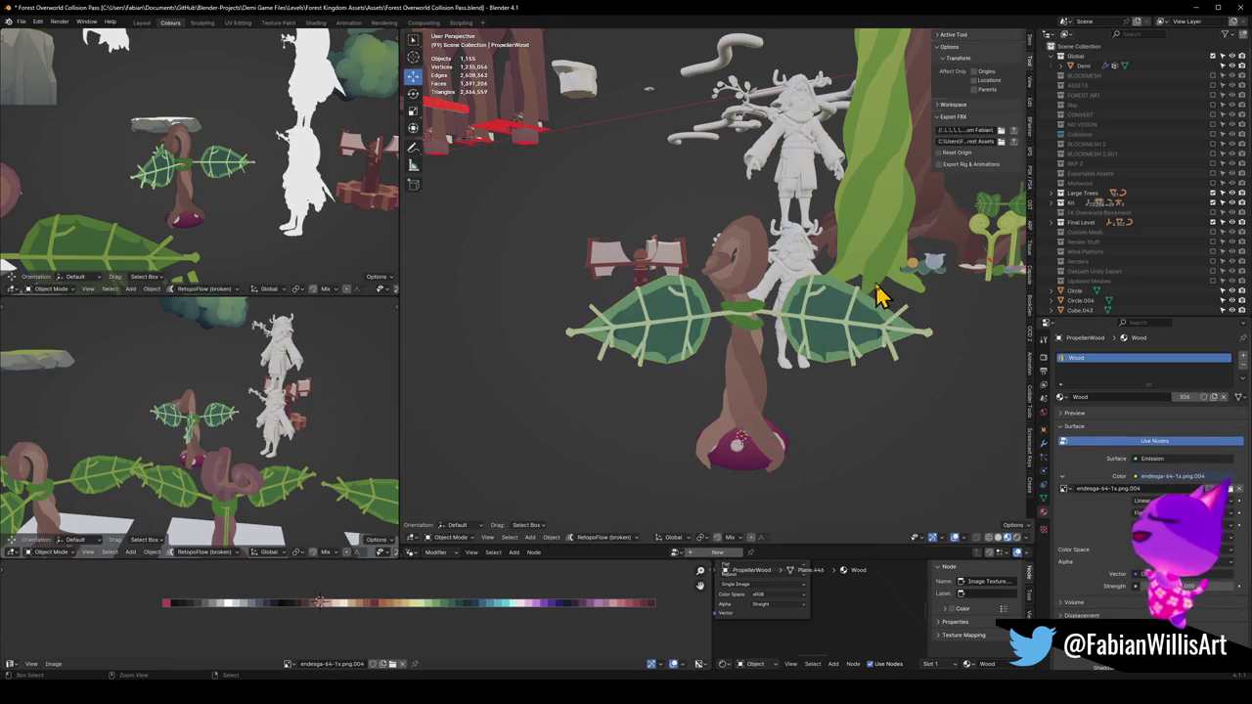
click(837, 318)
scroll(832, 328, up, 2)
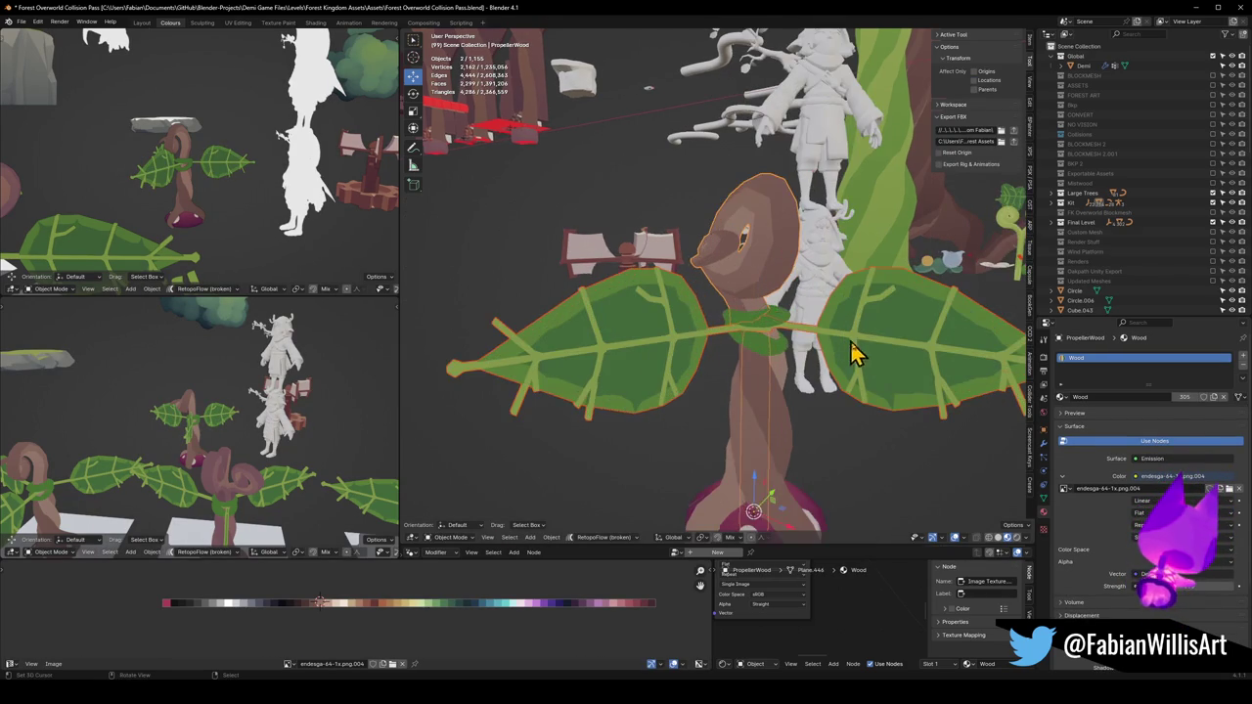
Select the linked leaf geometry and separate it into a new PropellerLeaves.001 object
key(Tab)
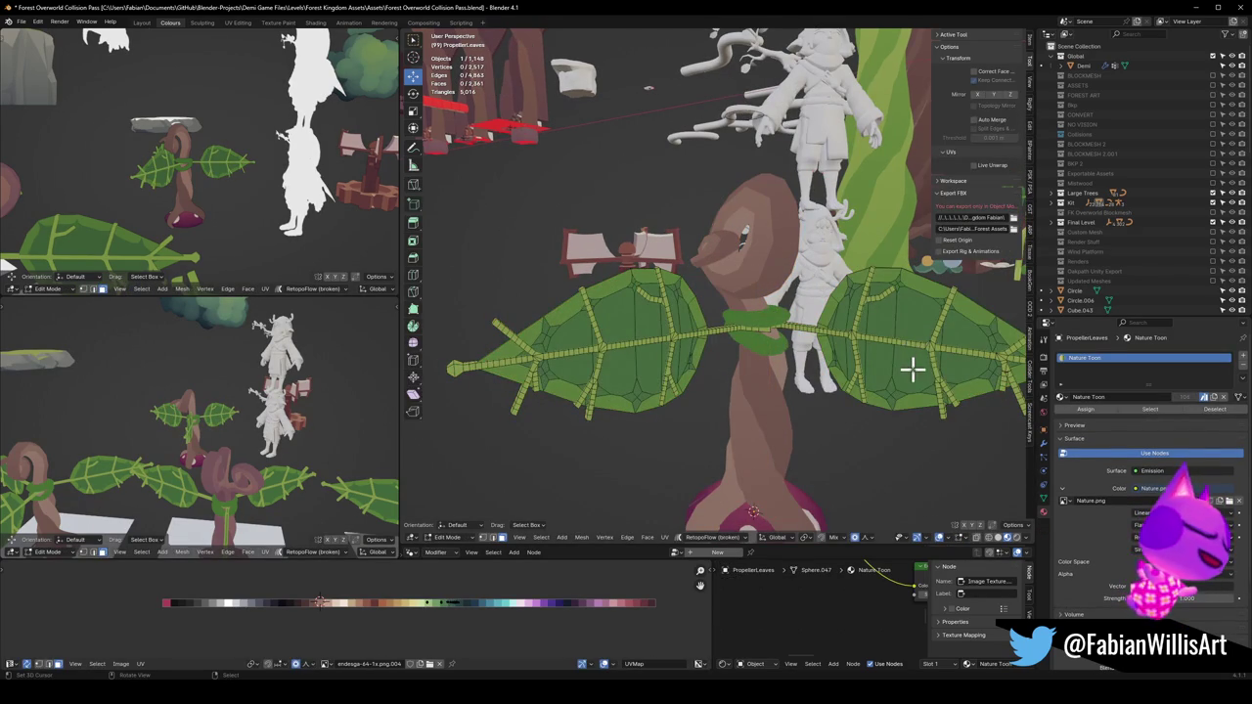
mouse_move(895, 358)
mouse_down()
mouse_move(808, 361)
mouse_move(799, 347)
mouse_move(741, 336)
mouse_up()
key(l)
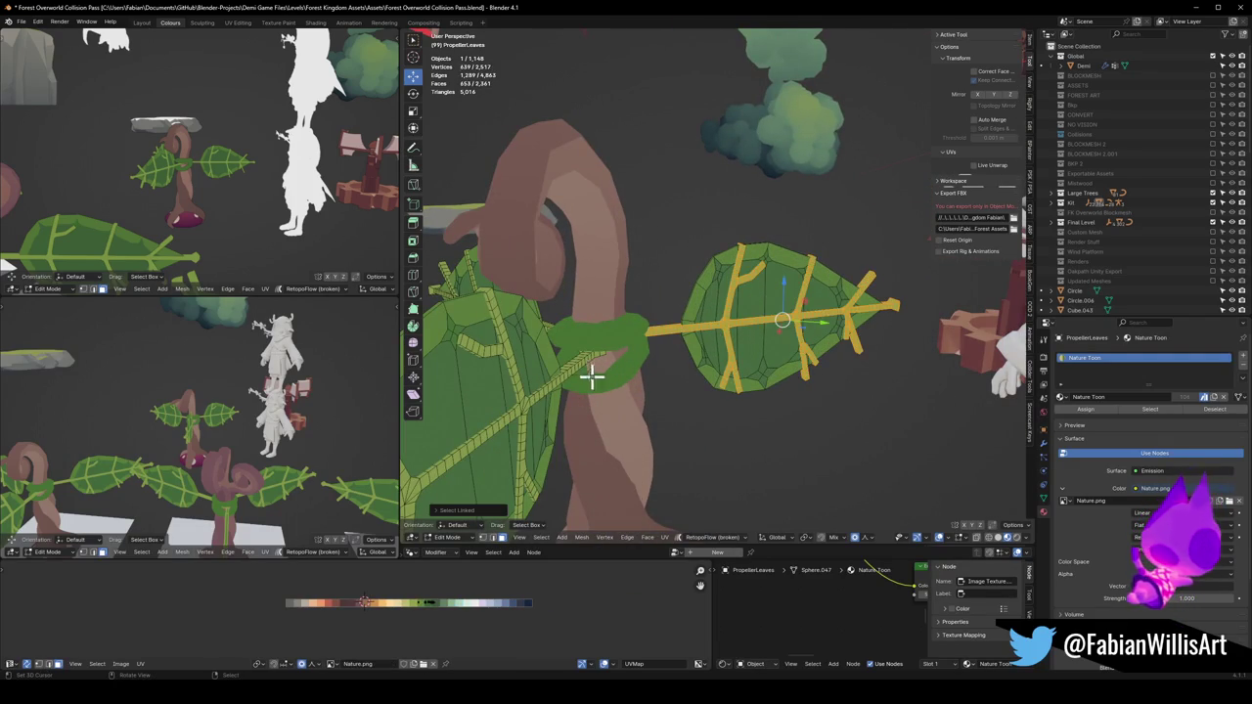
key(l)
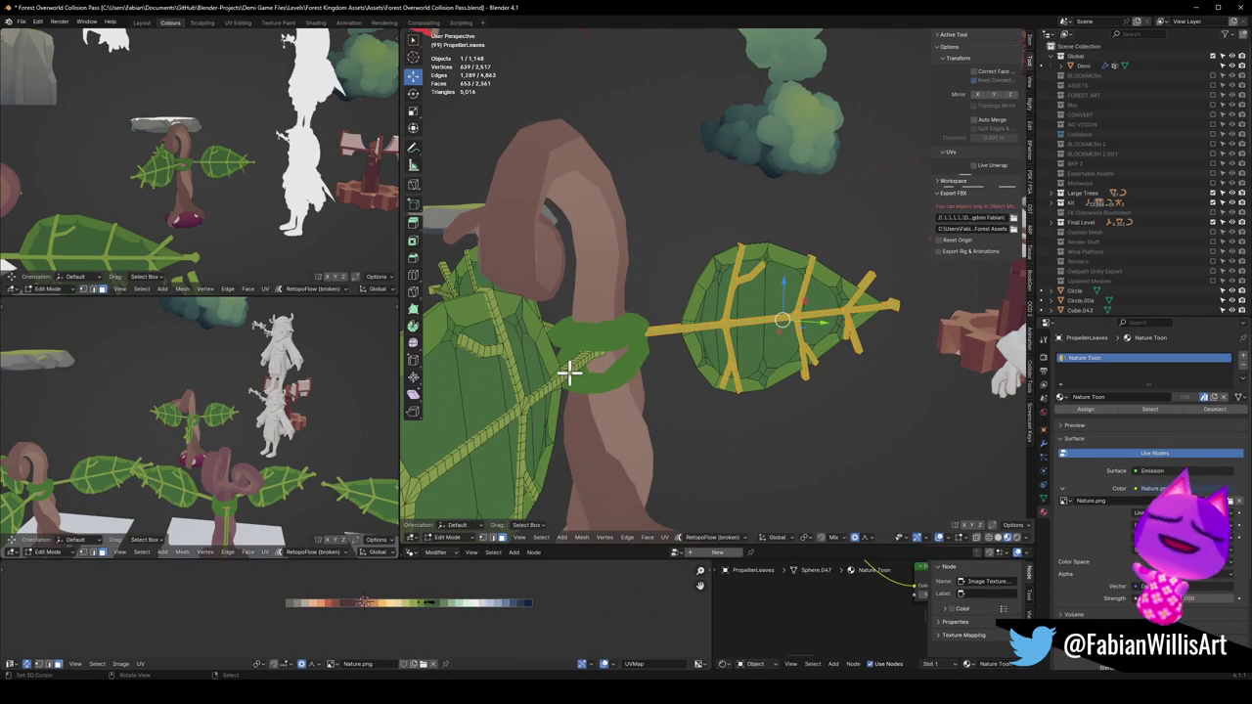
key(l)
drag(548, 355, 608, 336)
key(p)
click(595, 350)
key(Tab)
click(619, 352)
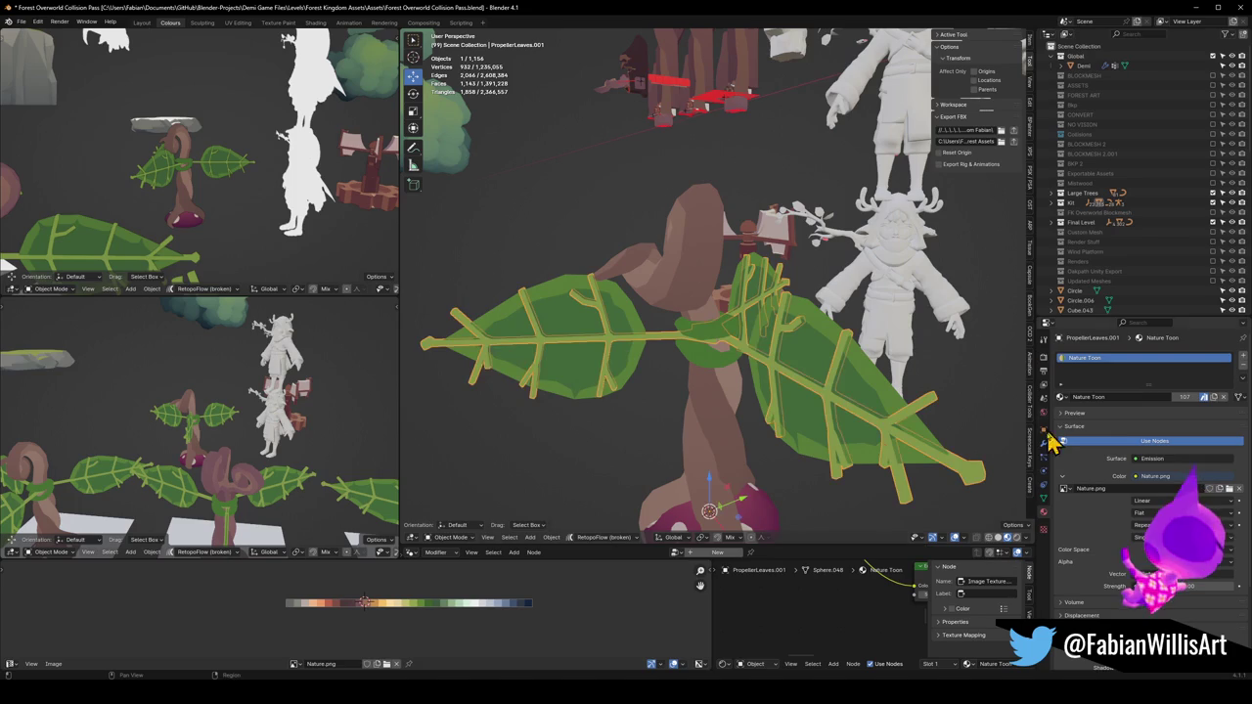
Apply the Decimate modifier on both leaf objects in wireframe view
click(1043, 444)
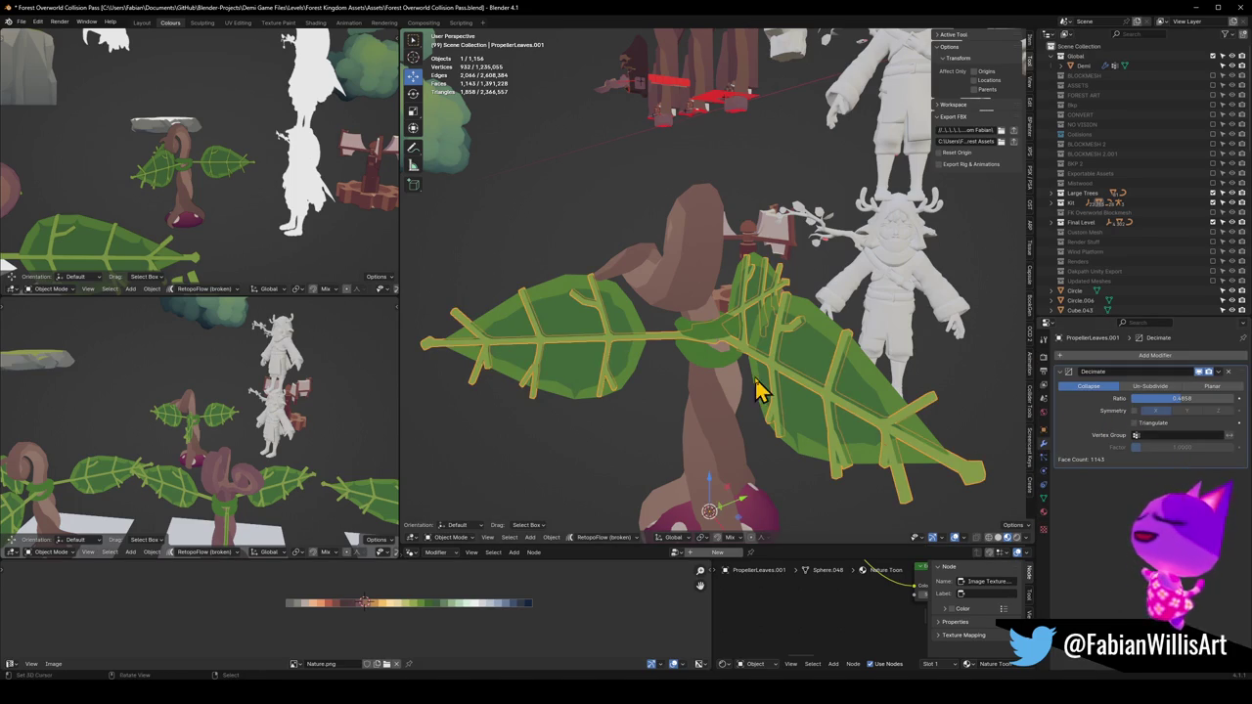
drag(786, 382, 786, 363)
key(shift+z)
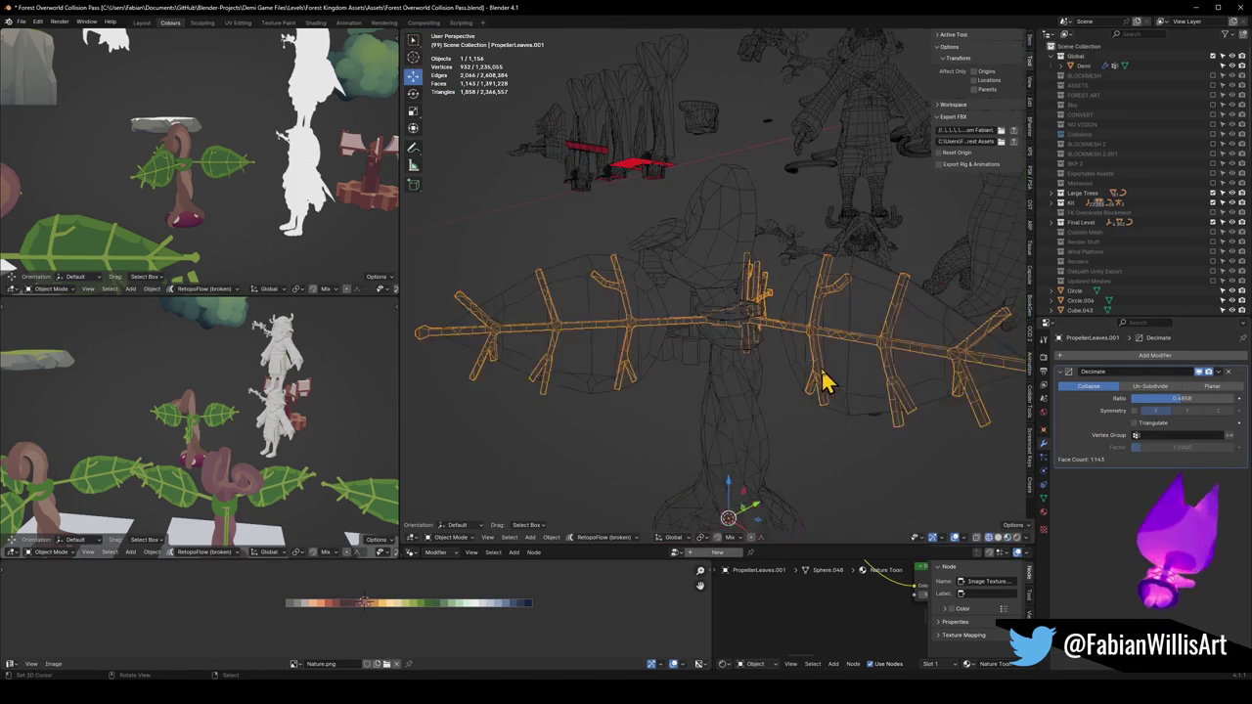
key(ctrl+a)
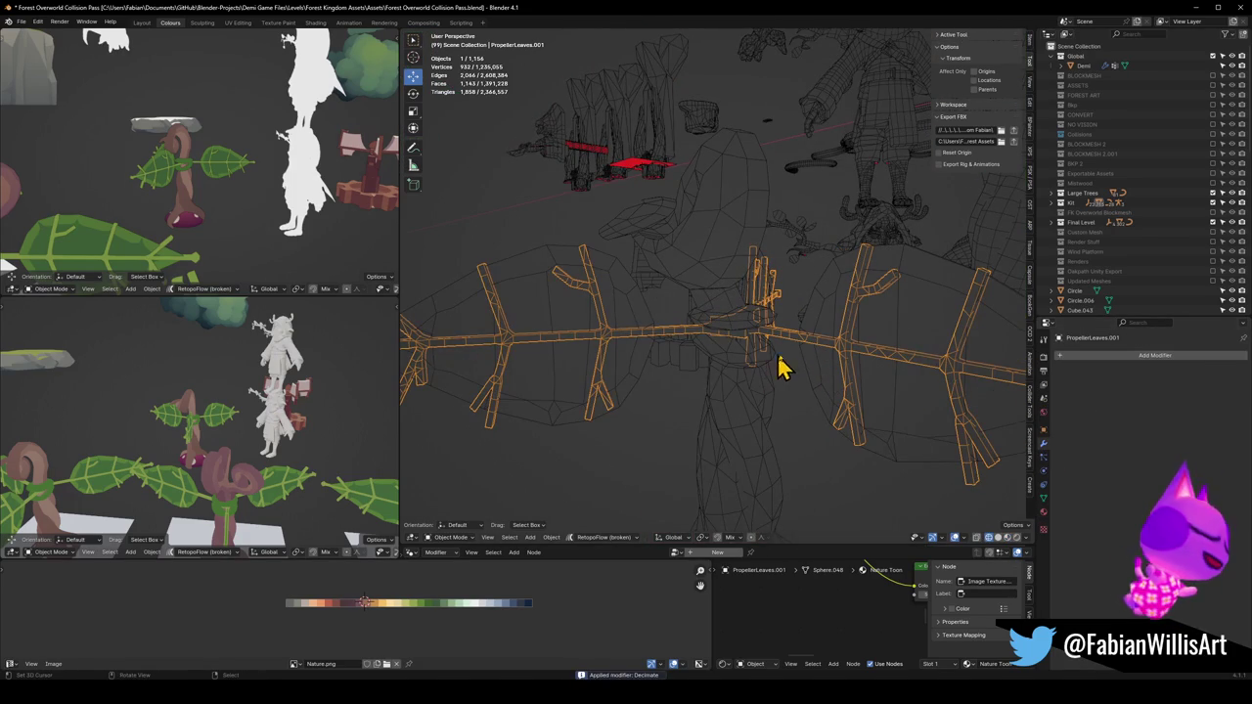
key(alt+a)
click(825, 337)
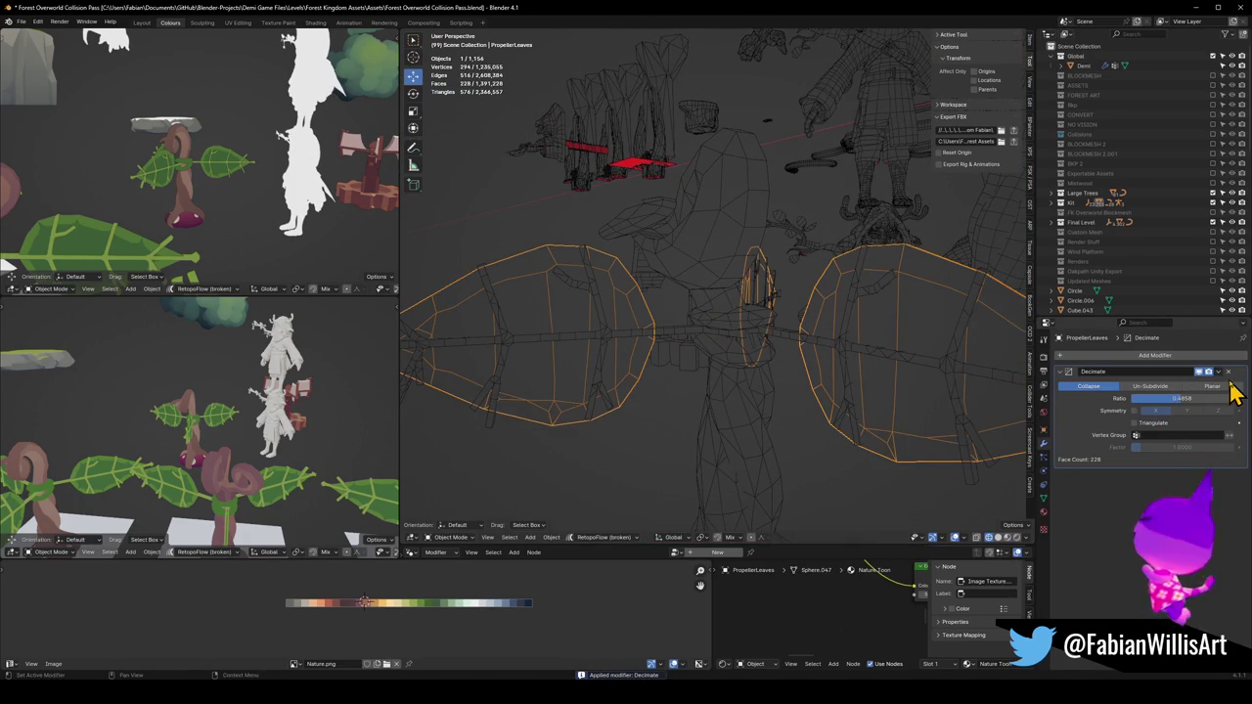
key(ctrl+a)
key(alt+a)
Join the two leaf objects with Ctrl+J into a single PropellerLeaves mesh
click(901, 382)
shift+click(900, 382)
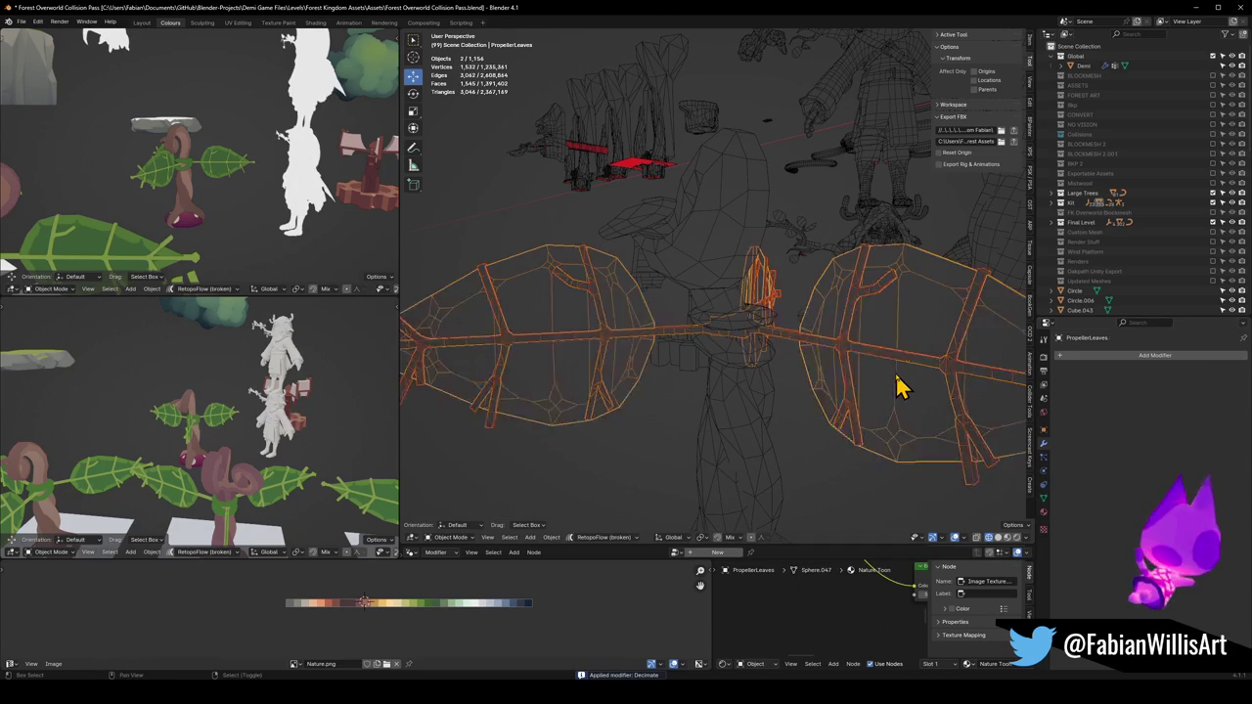
key(ctrl+j)
key(Tab)
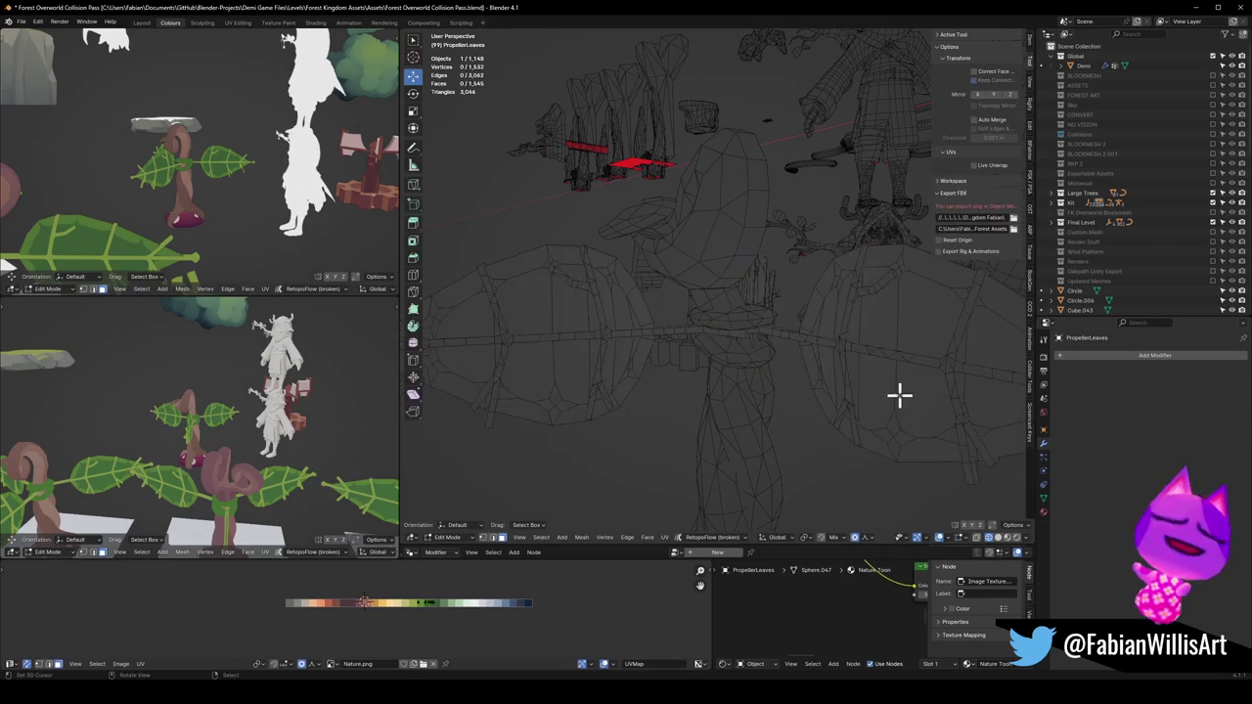
key(a)
key(alt+a)
scroll(839, 349, down, 4)
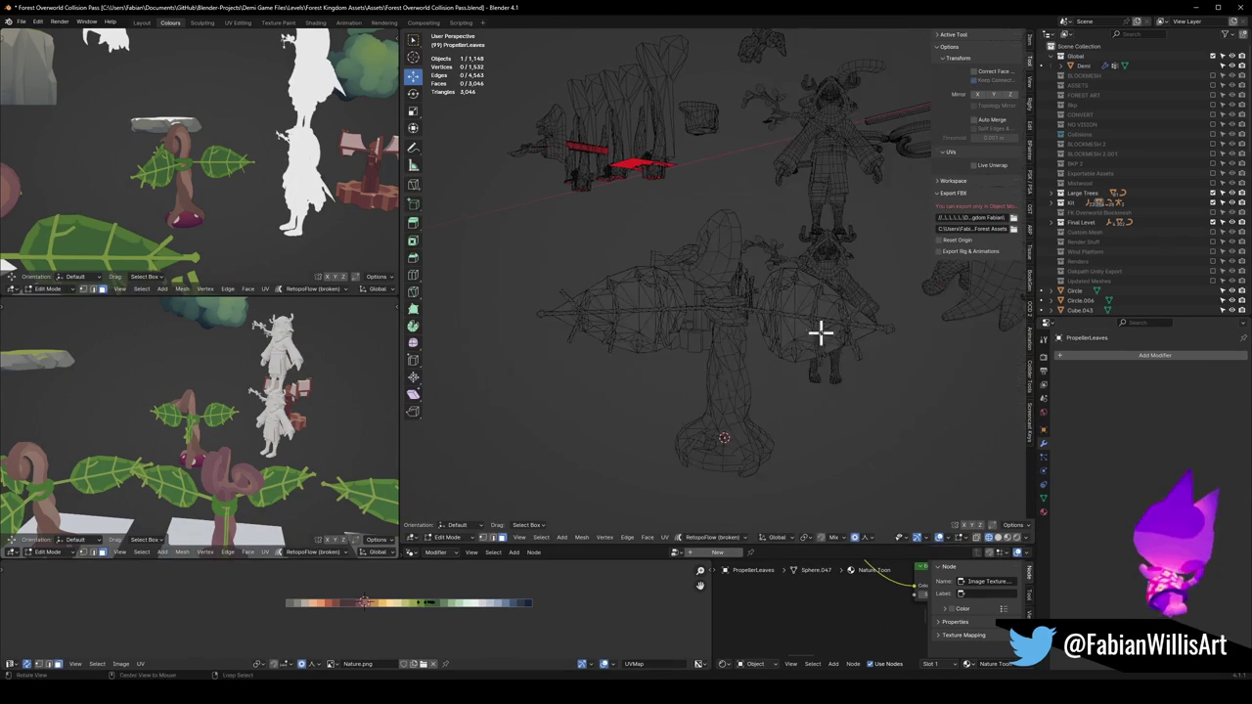
scroll(810, 334, up, 2)
key(Tab)
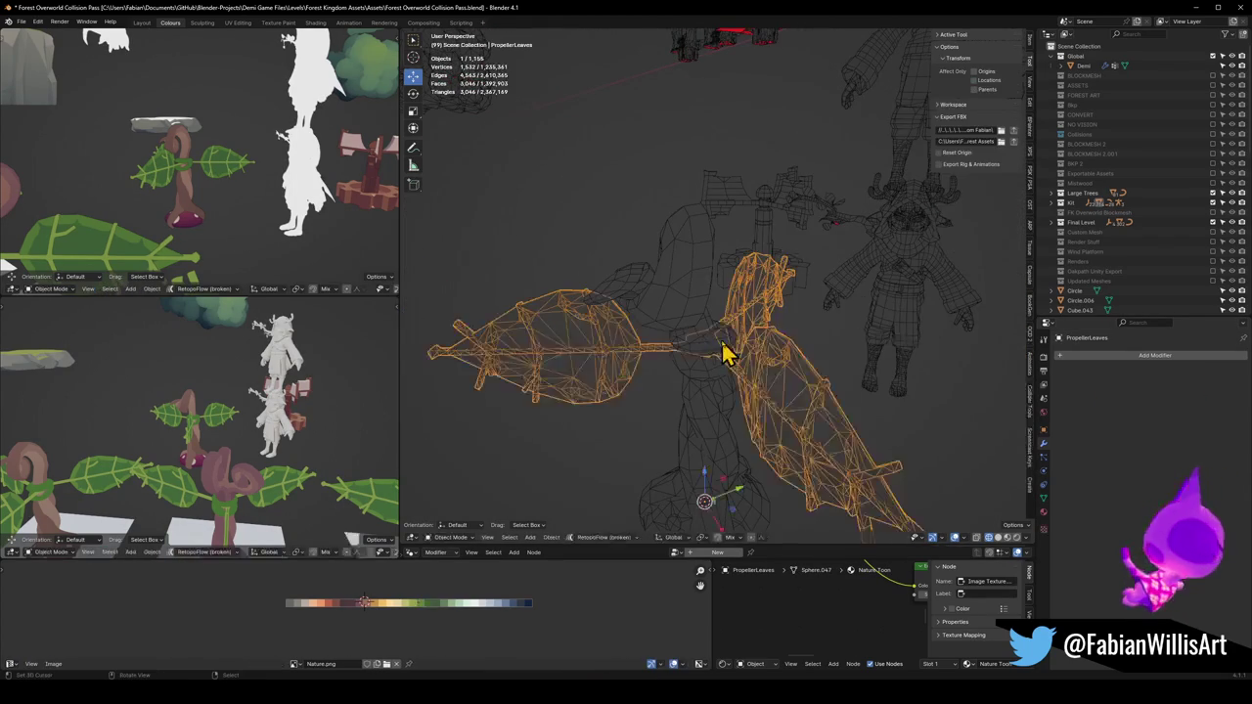
Switch to Material Preview shading and check the stem, leaf ring and PropellerLeaves names
key(alt+a)
key(z)
click(722, 375)
click(698, 358)
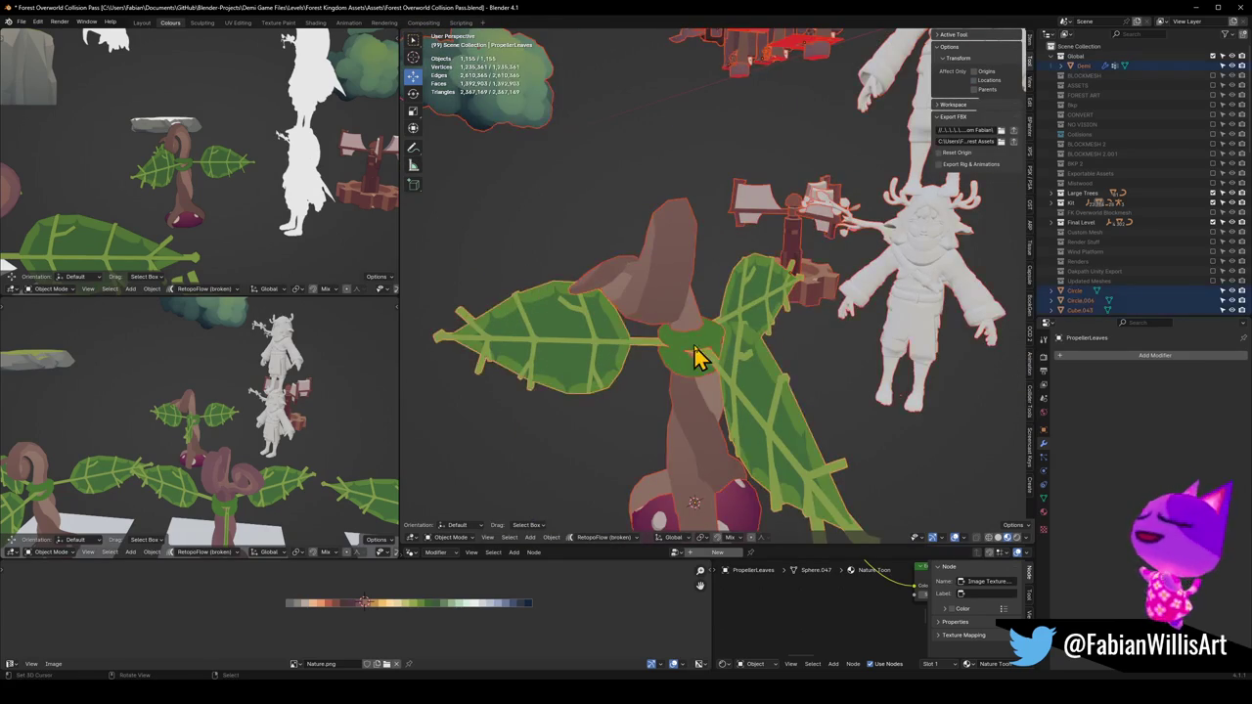
click(700, 356)
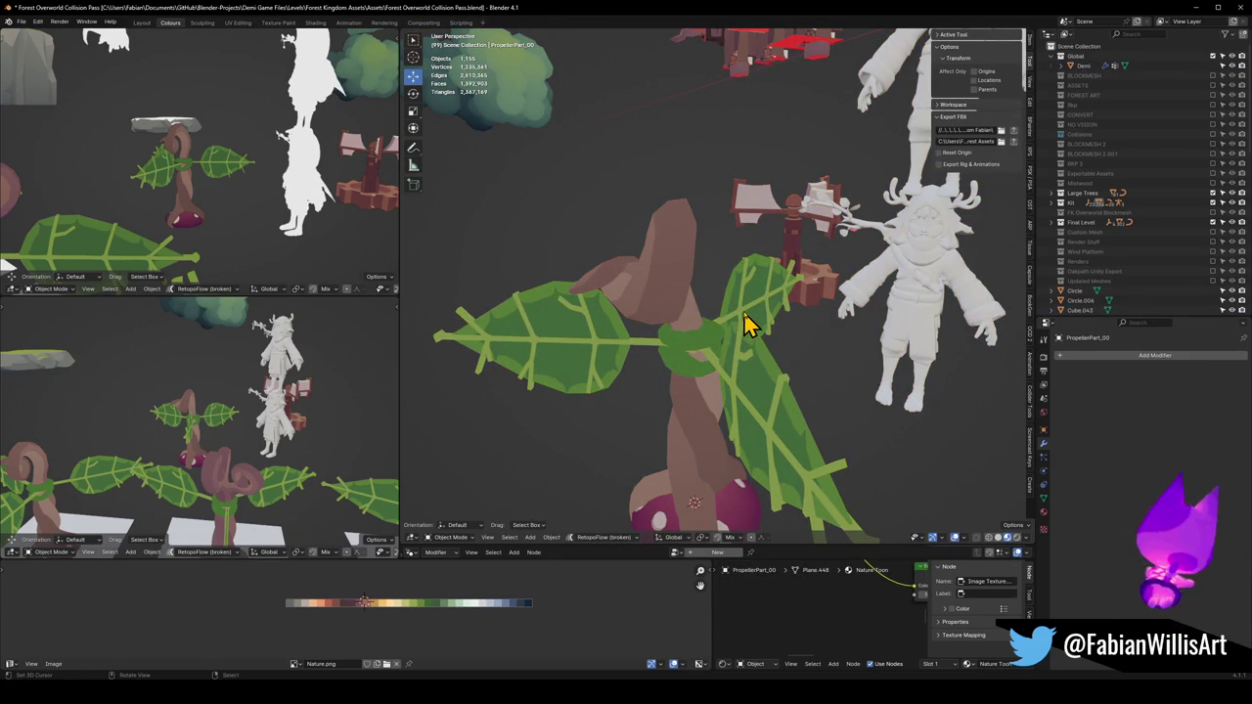
click(711, 355)
click(712, 354)
click(767, 316)
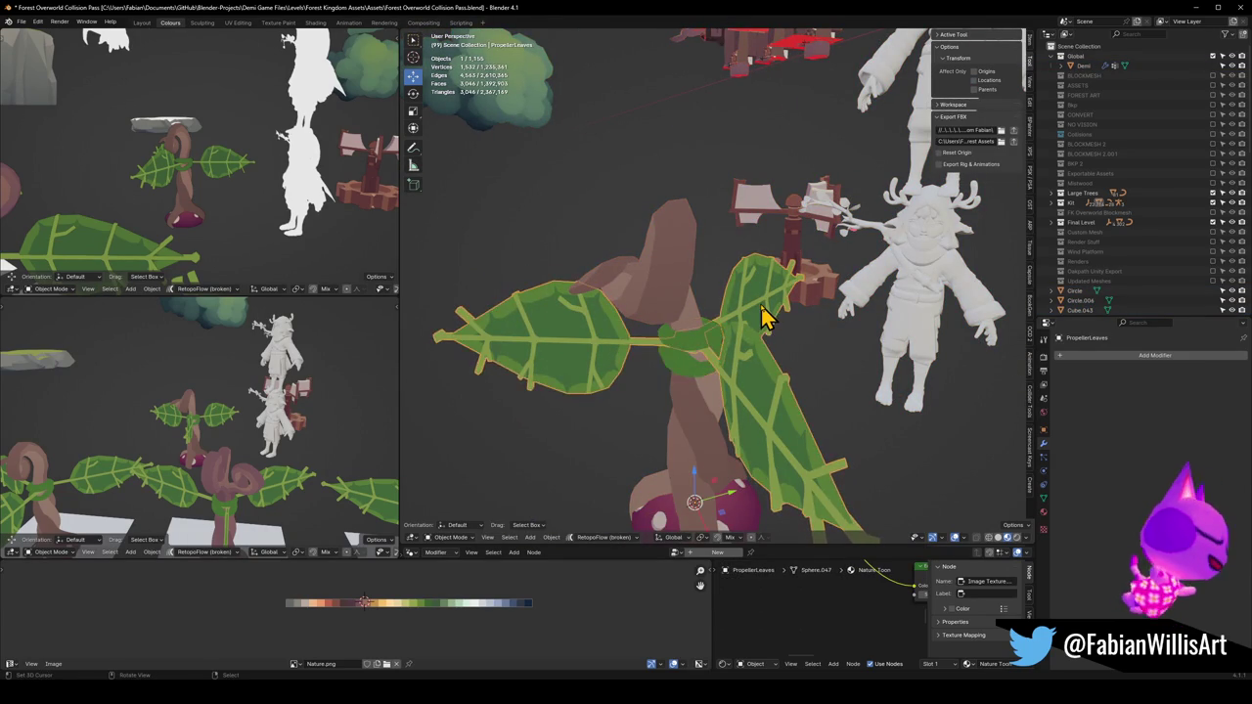
scroll(718, 399, down, 1)
Check the red bulb base and stem, select the whole propeller plant, and switch to Unity
click(706, 480)
click(691, 407)
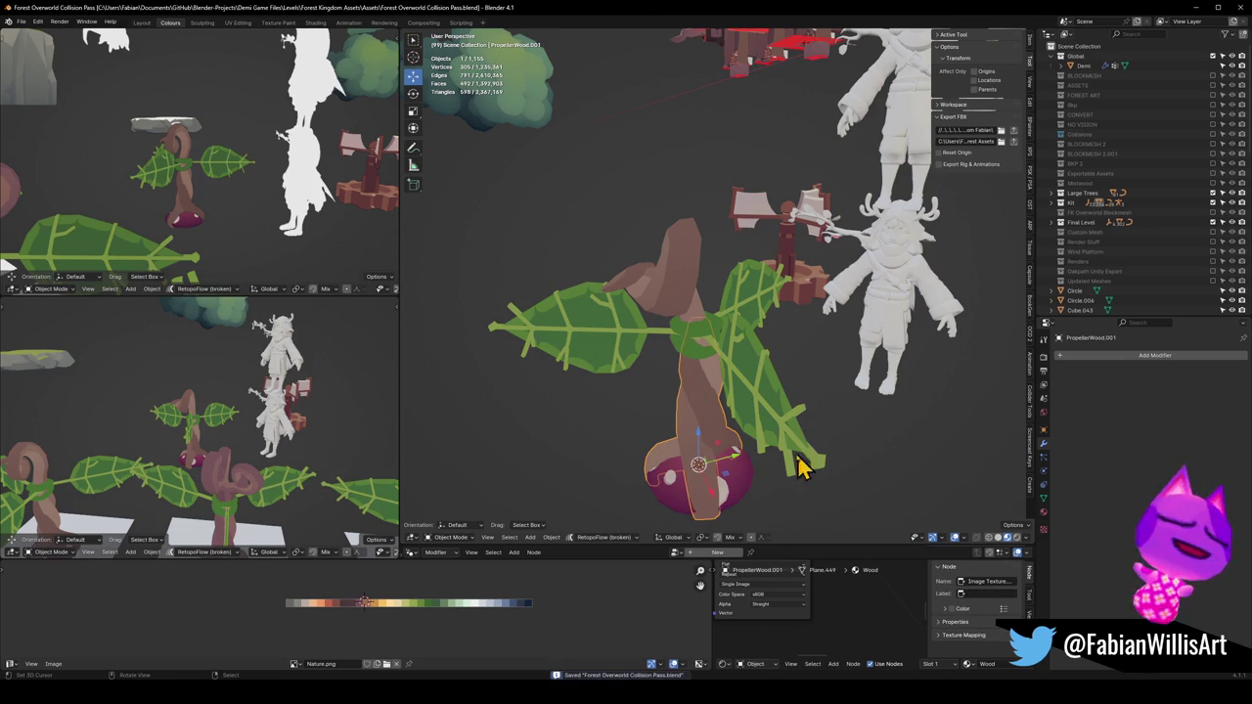
click(734, 493)
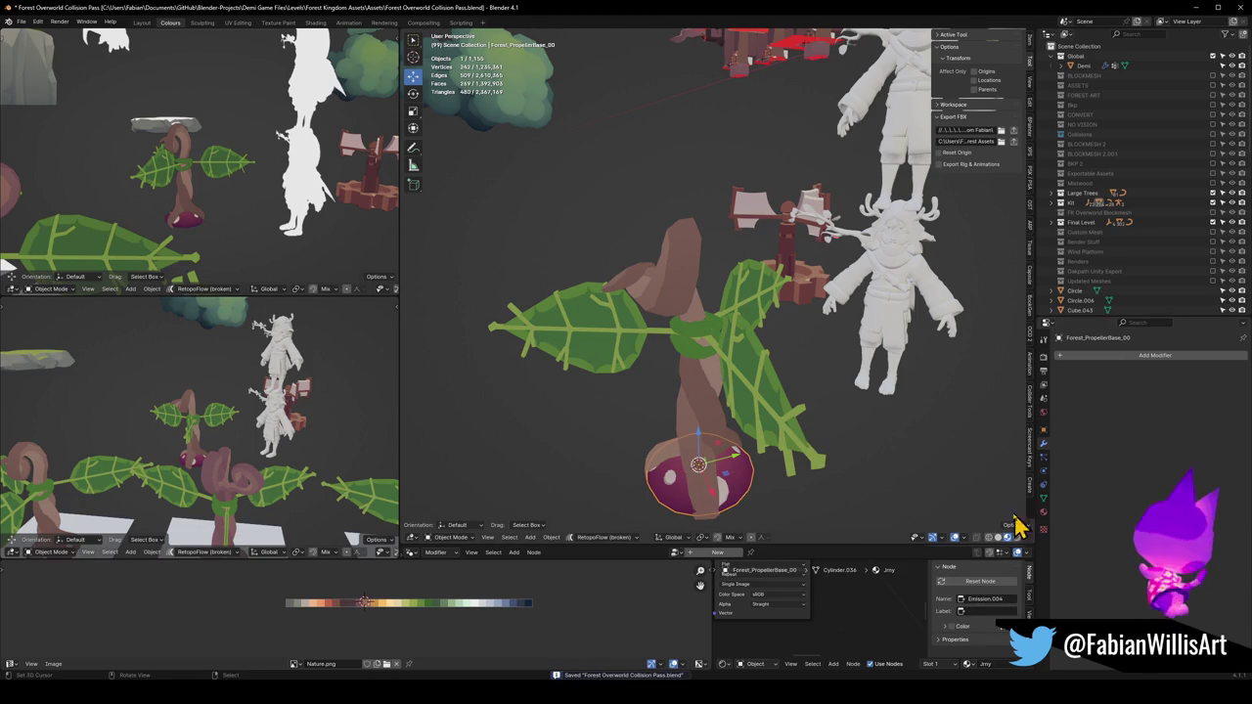
click(1014, 143)
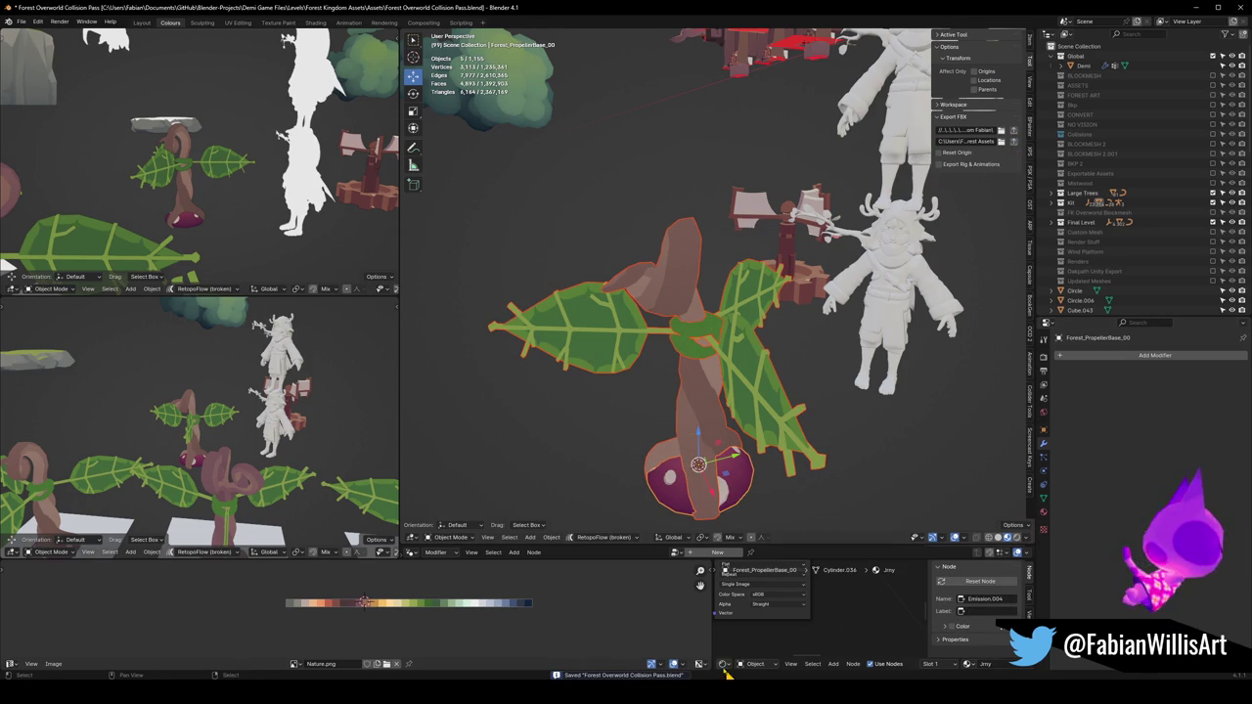
mouse_move(676, 679)
click(675, 636)
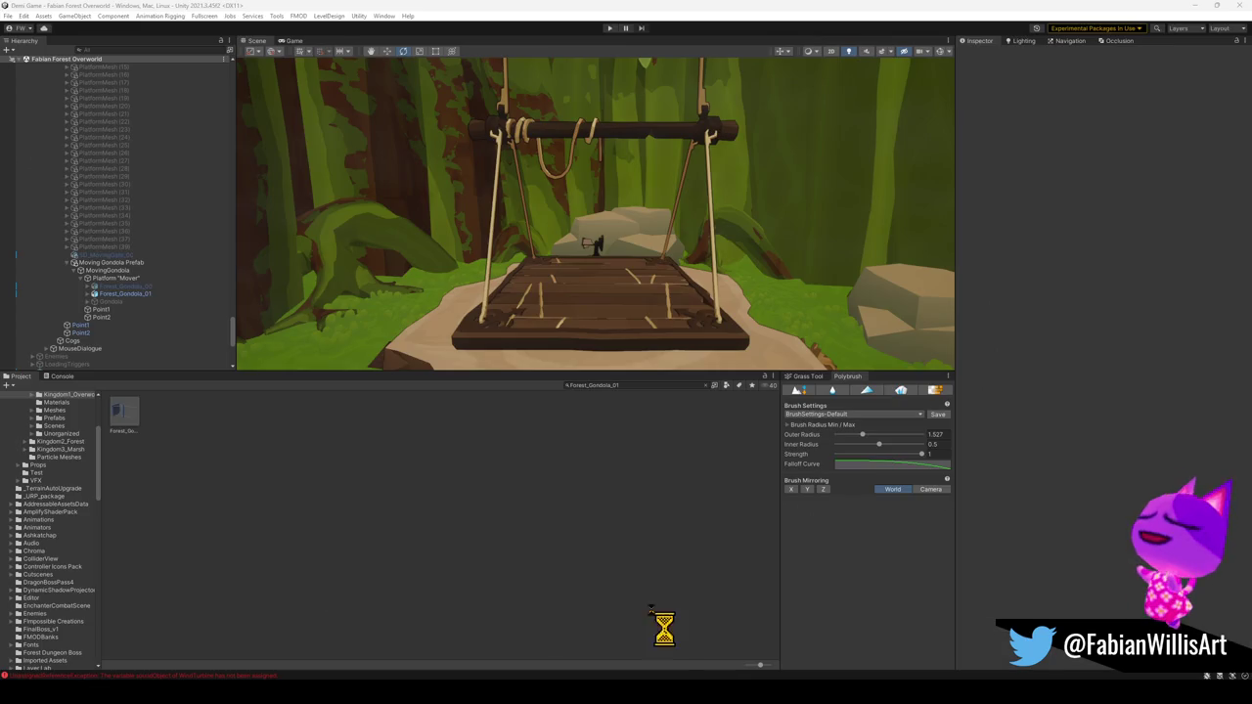
Select the old Forest_Gondola_01 search text in Unity's Project panel
click(626, 386)
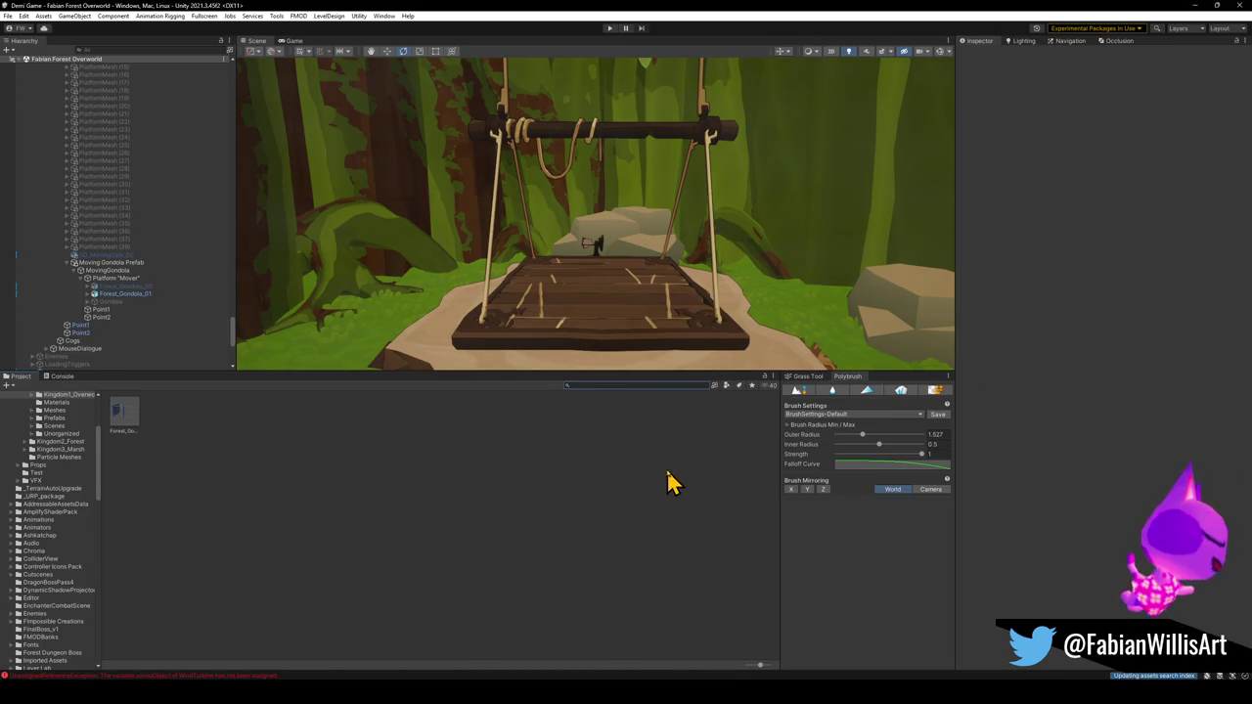
Return to Forest Overworld Collision Pass.blend and confirm the bulb base is named Forest_PropellerBase_00
mouse_move(637, 695)
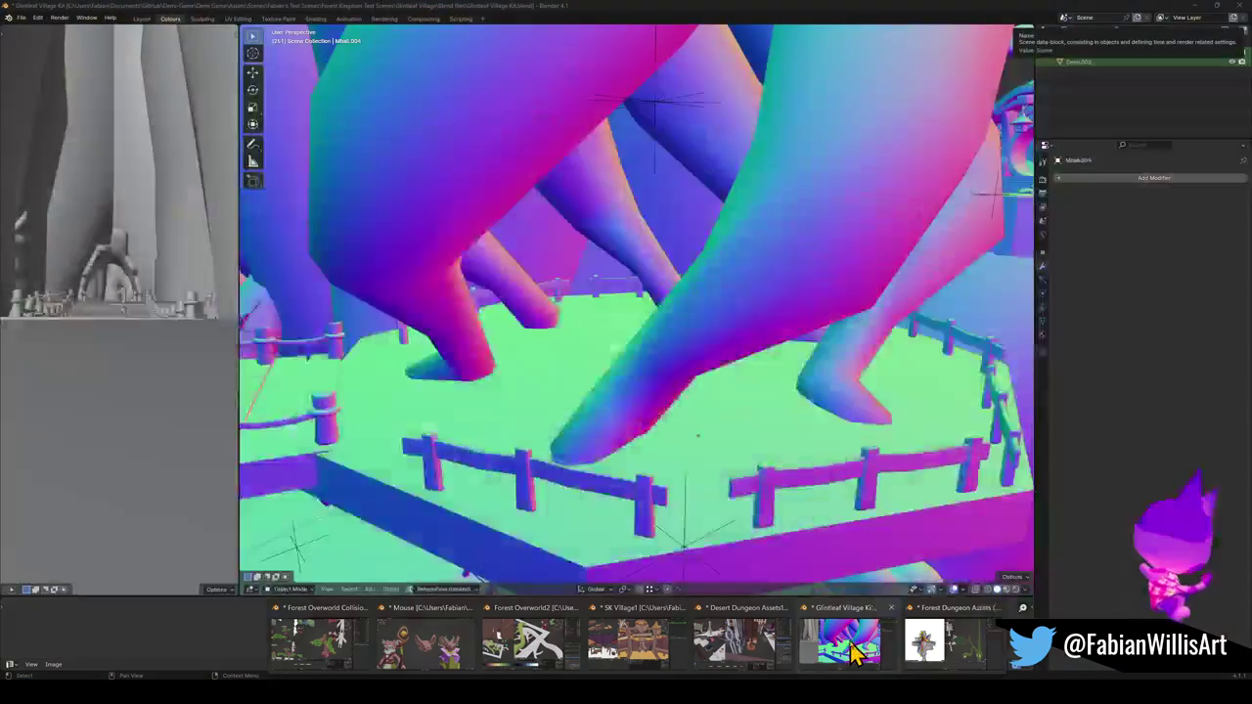
mouse_move(773, 651)
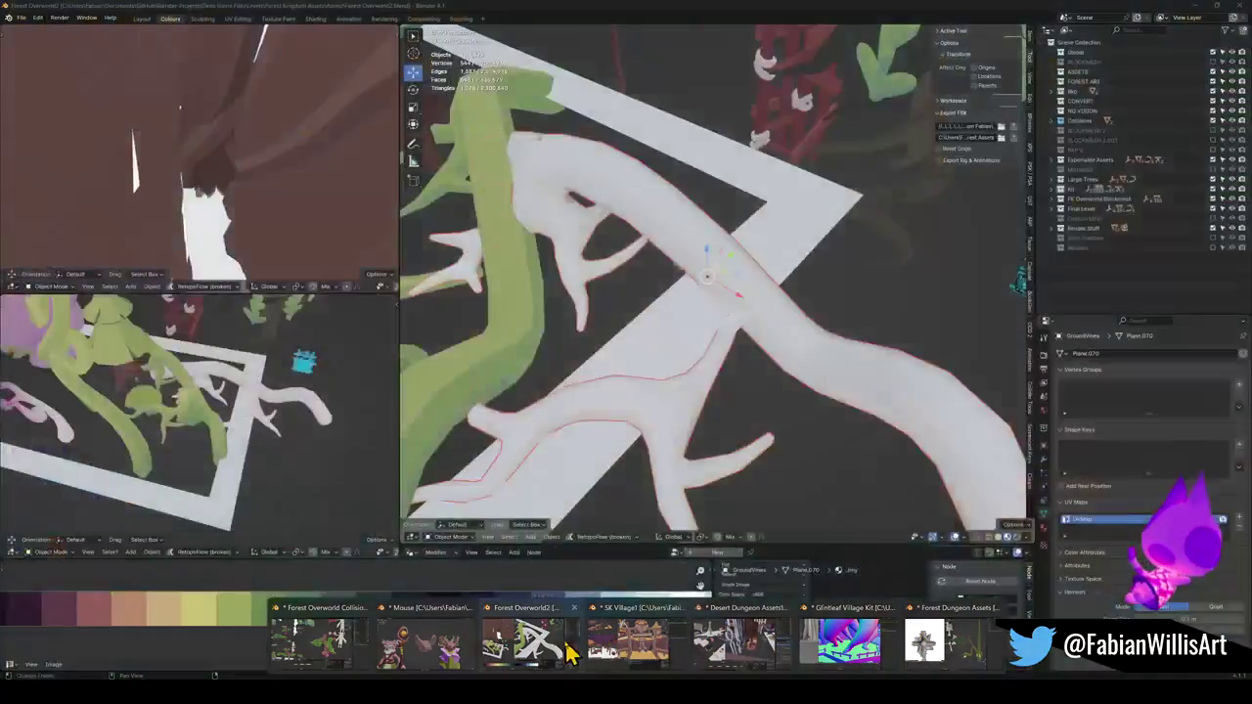
mouse_move(468, 651)
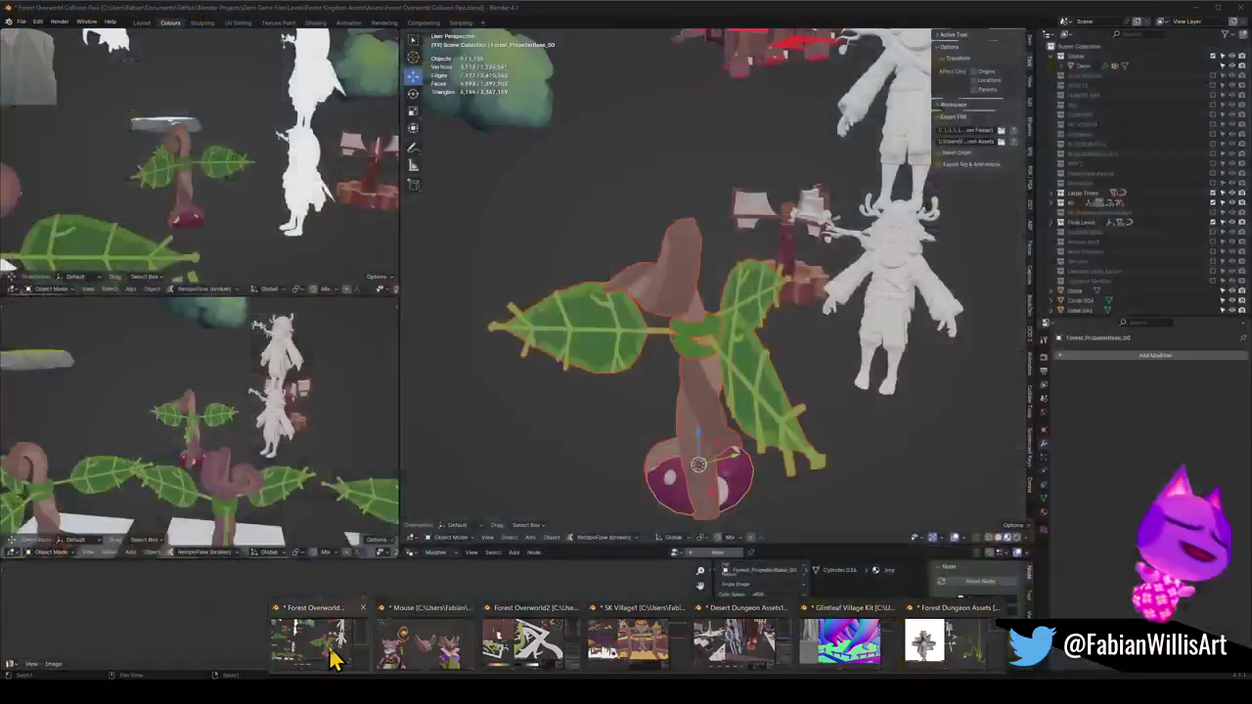
click(330, 647)
click(673, 487)
key(F2)
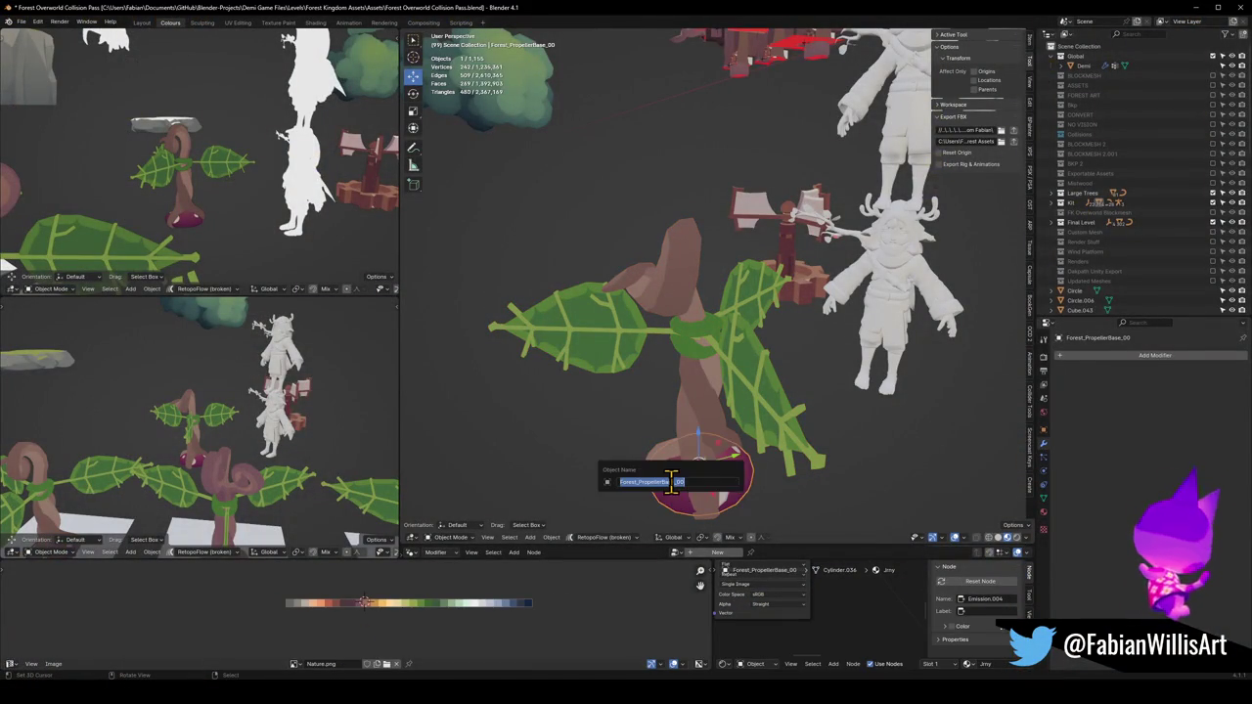
mouse_move(636, 693)
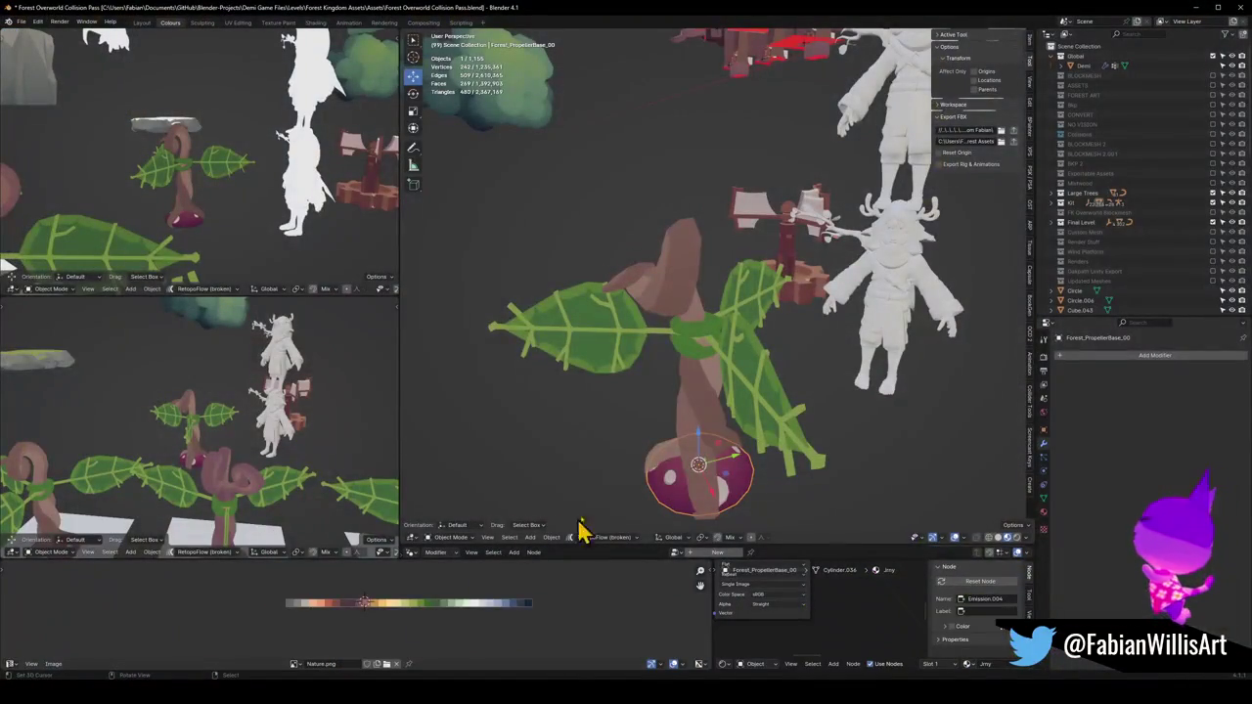
key(alt+a)
click(661, 492)
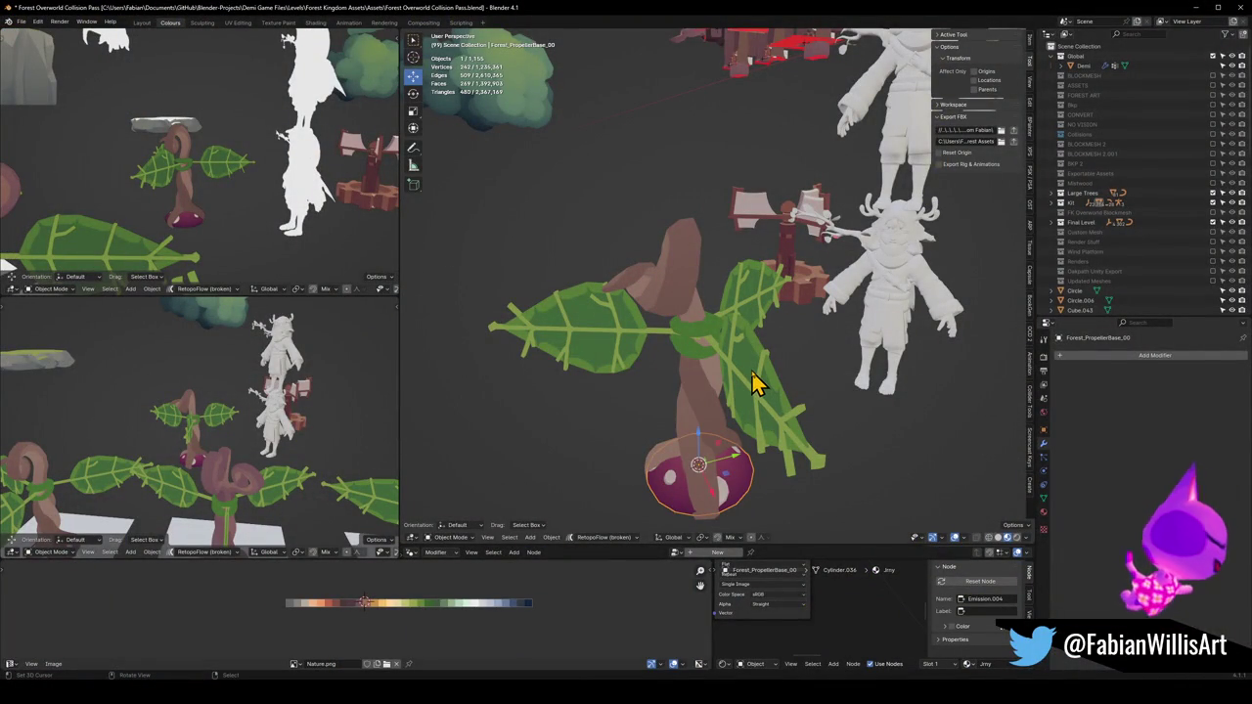
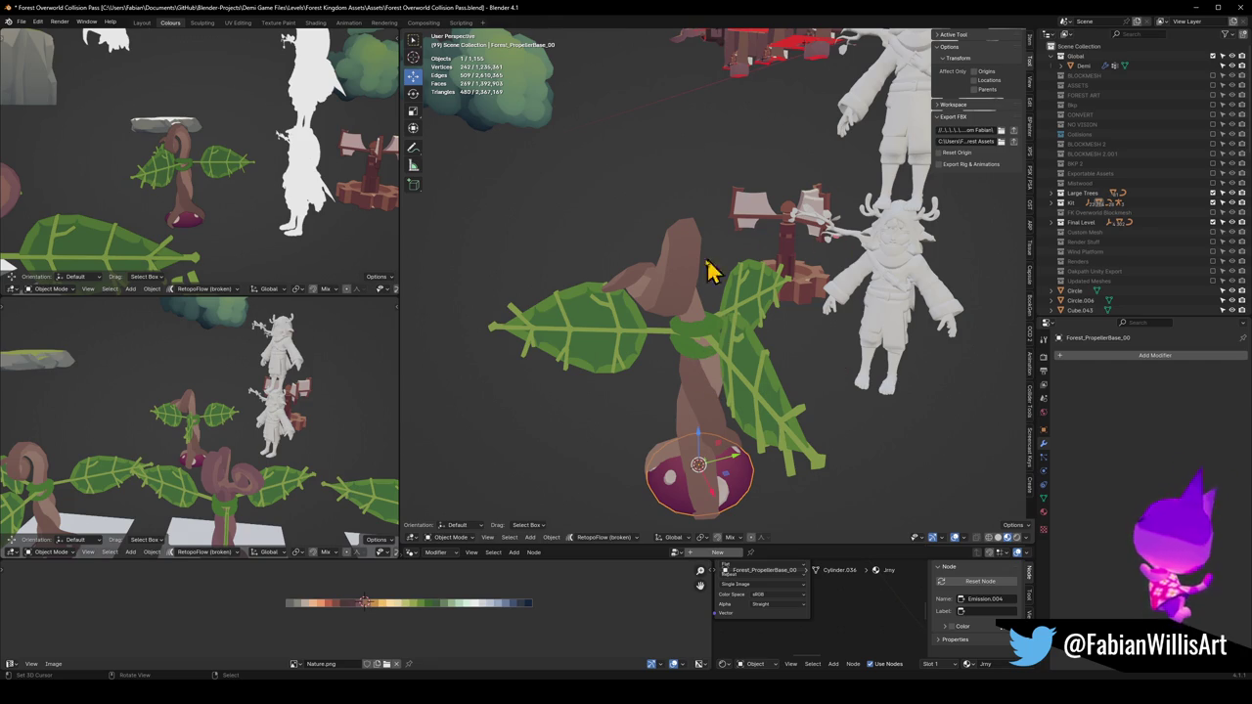
Confirm the propeller base object in Blender is named Forest_PropellerBase_00
scroll(632, 358, down, 3)
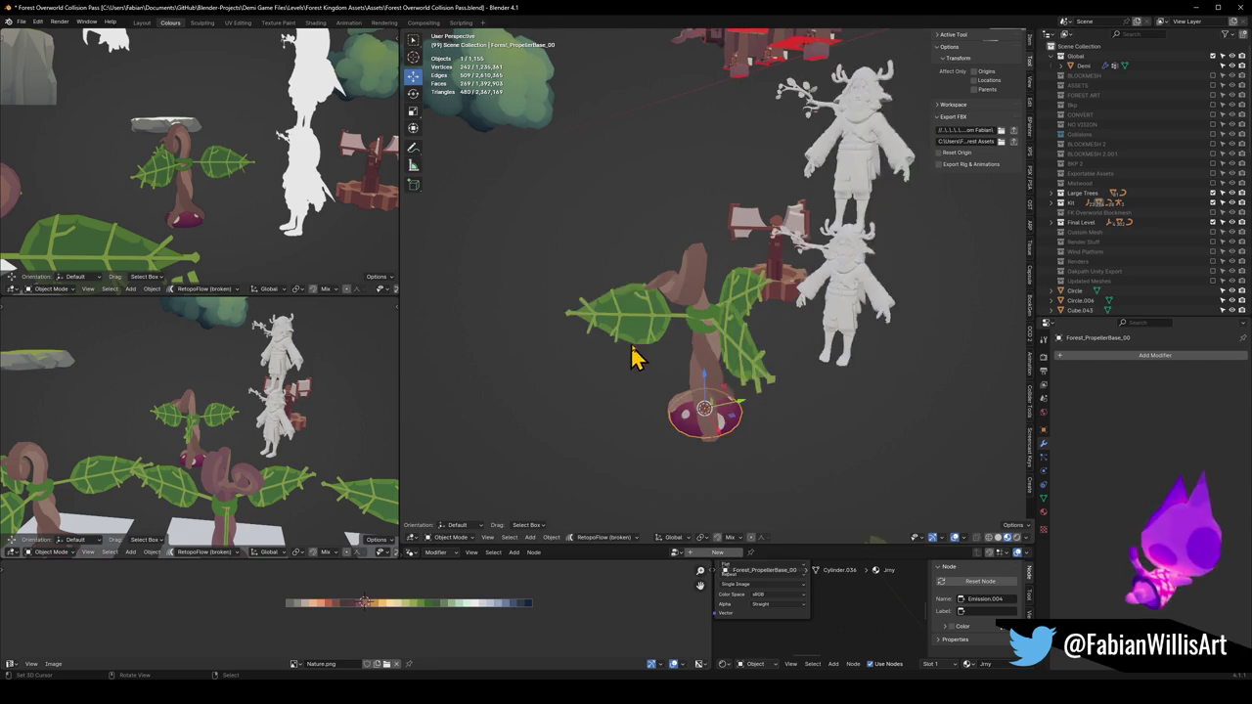
key(F2)
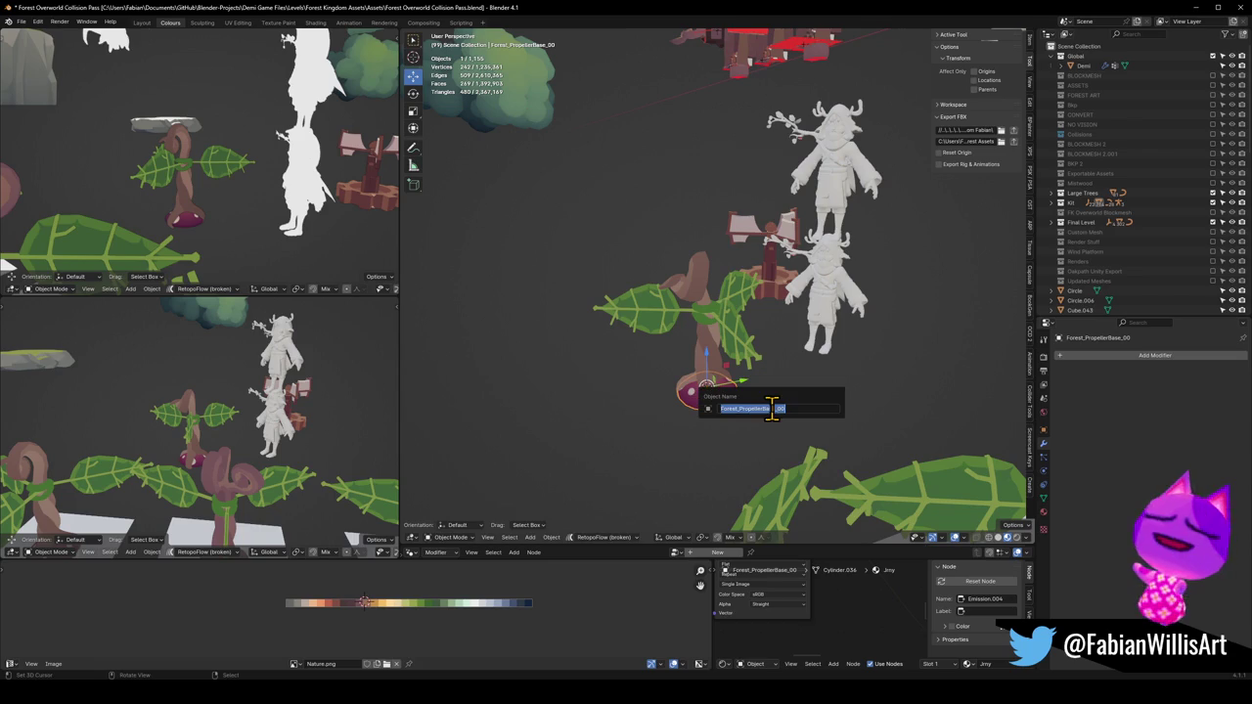
key(Return)
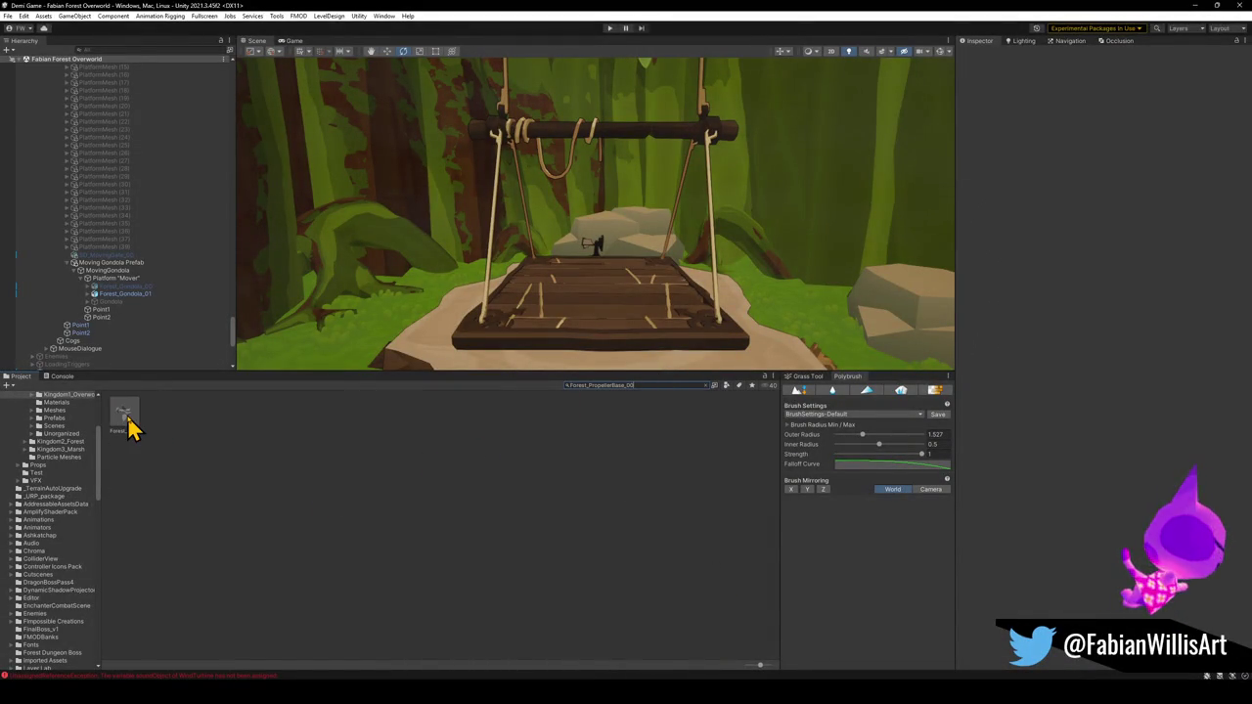
Drag the Forest_PropellerBase_00 model from the Project window into the forest scene
click(125, 416)
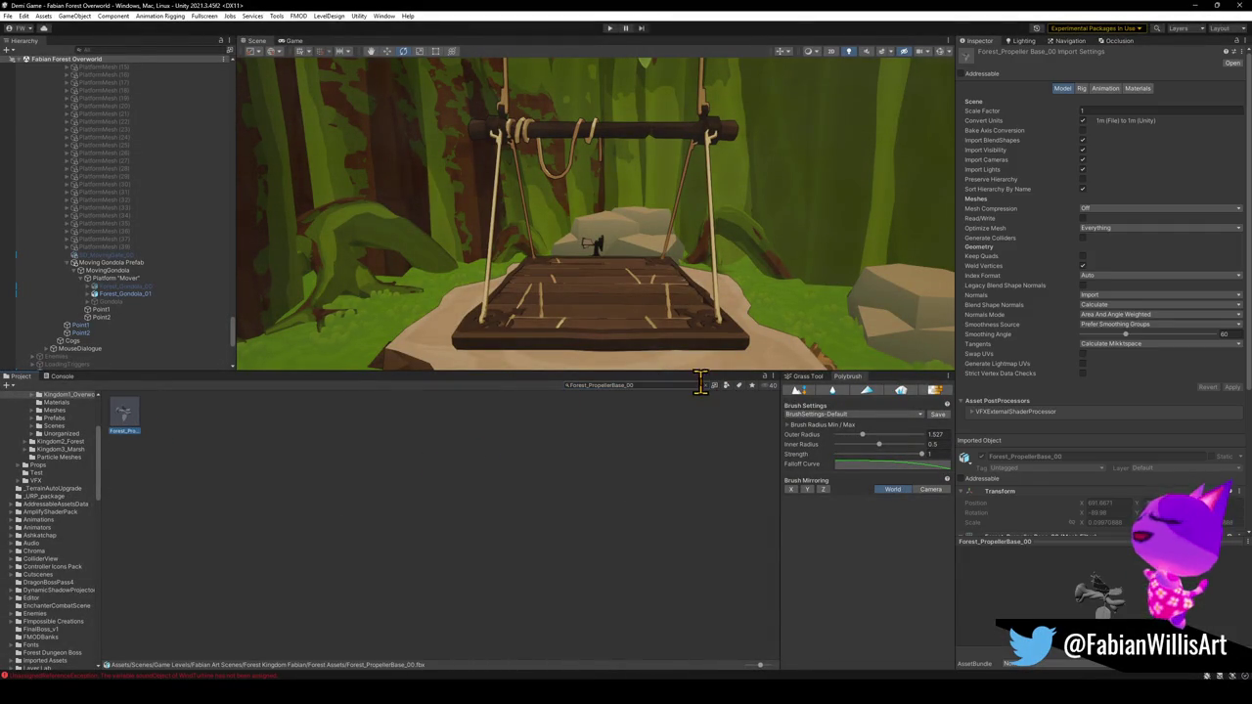
click(706, 384)
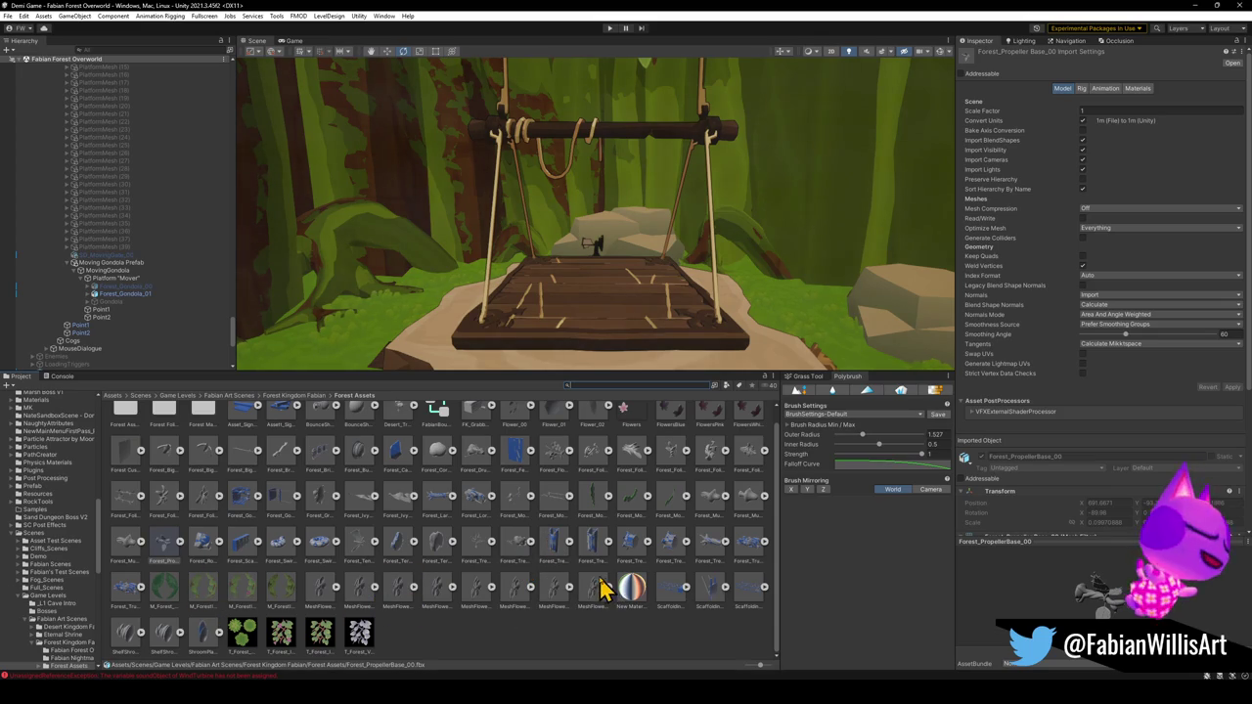
scroll(599, 587, up, 1)
scroll(636, 592, down, 1)
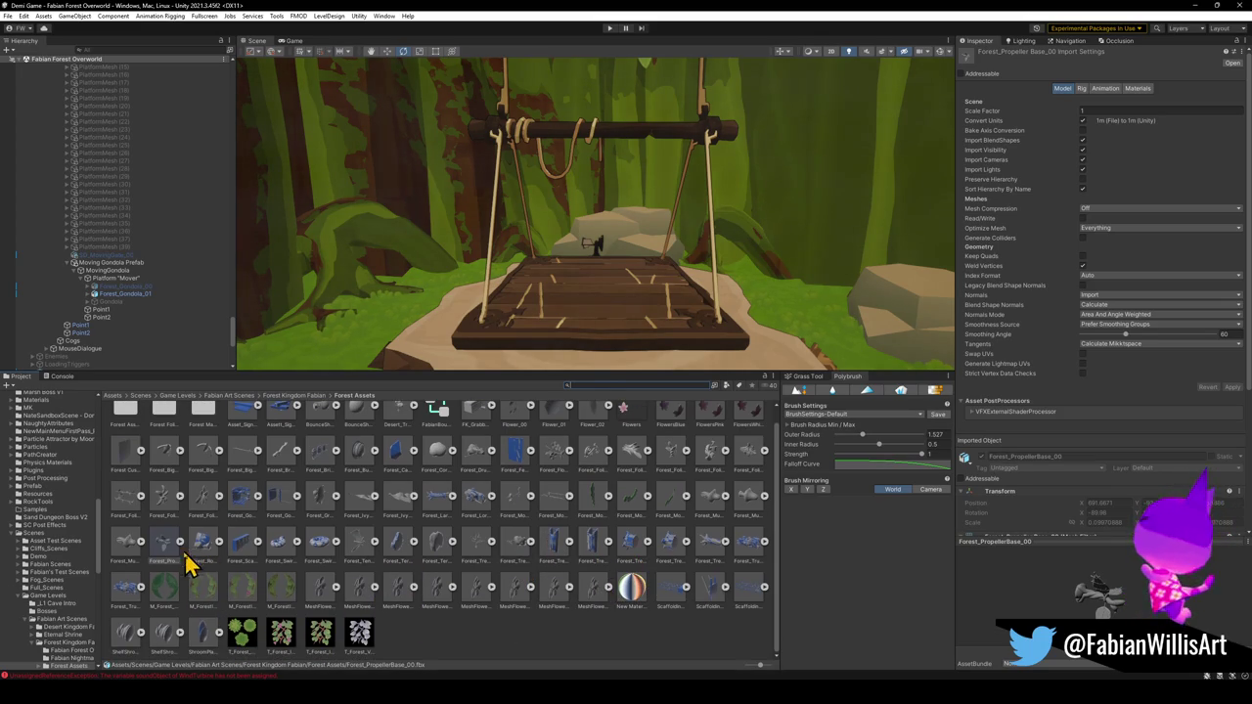
mouse_move(156, 553)
mouse_down()
mouse_move(517, 327)
mouse_move(481, 330)
mouse_move(471, 311)
mouse_up()
mouse_move(545, 294)
mouse_down()
mouse_move(539, 316)
mouse_move(659, 307)
mouse_move(636, 304)
mouse_up()
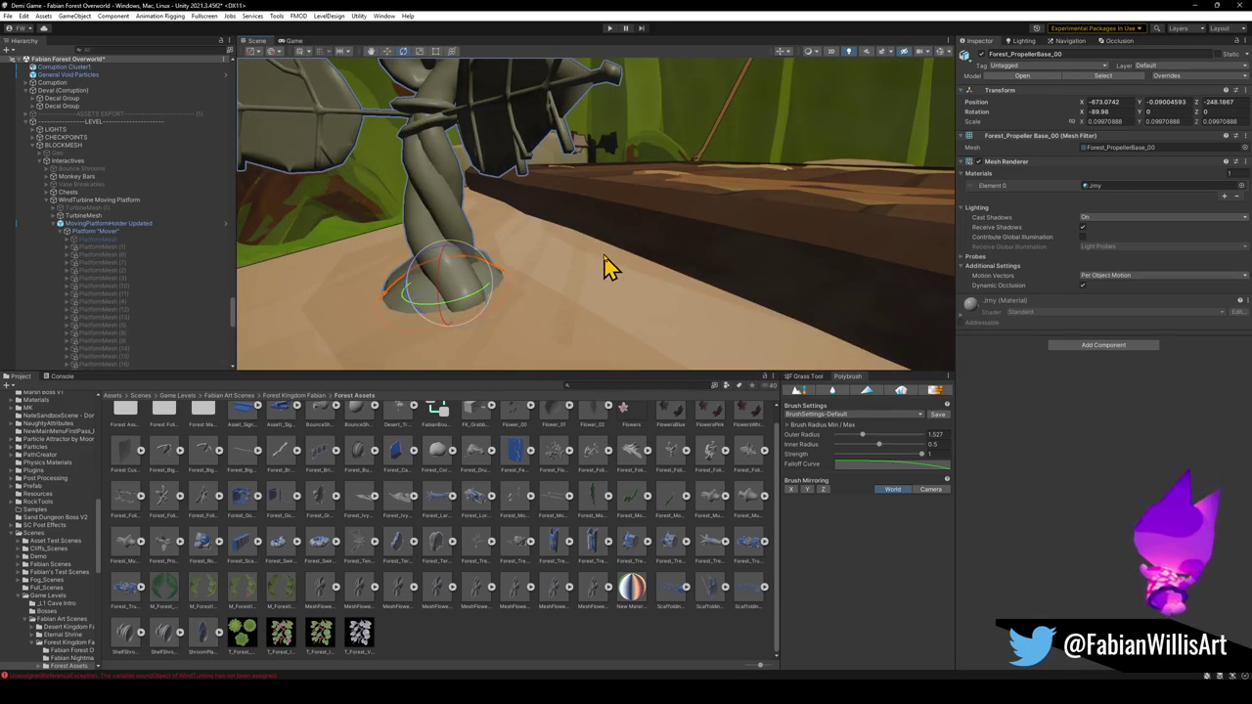
Raise the propeller base slightly along Y, then return to Blender
key(w)
mouse_move(449, 262)
mouse_down()
mouse_move(447, 246)
mouse_move(461, 308)
mouse_move(442, 308)
mouse_move(451, 293)
mouse_up()
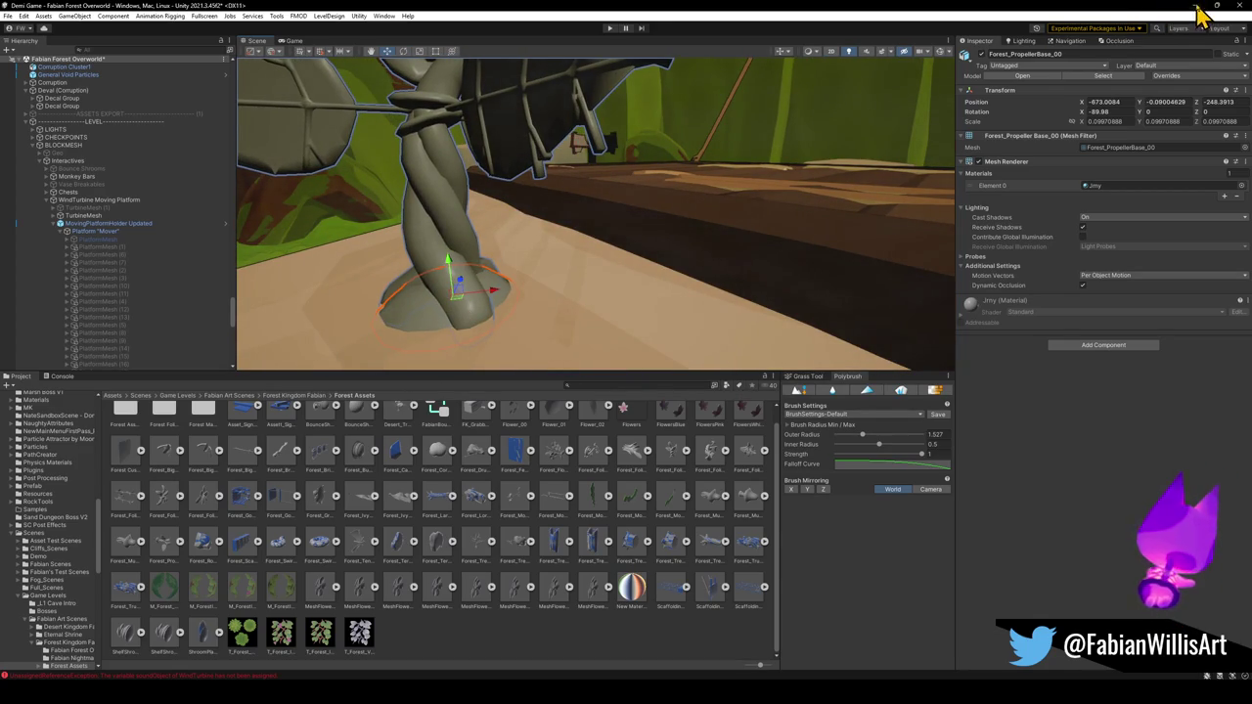
click(1199, 6)
Add a plane mesh under the propeller plant and scale it up as ground
key(z)
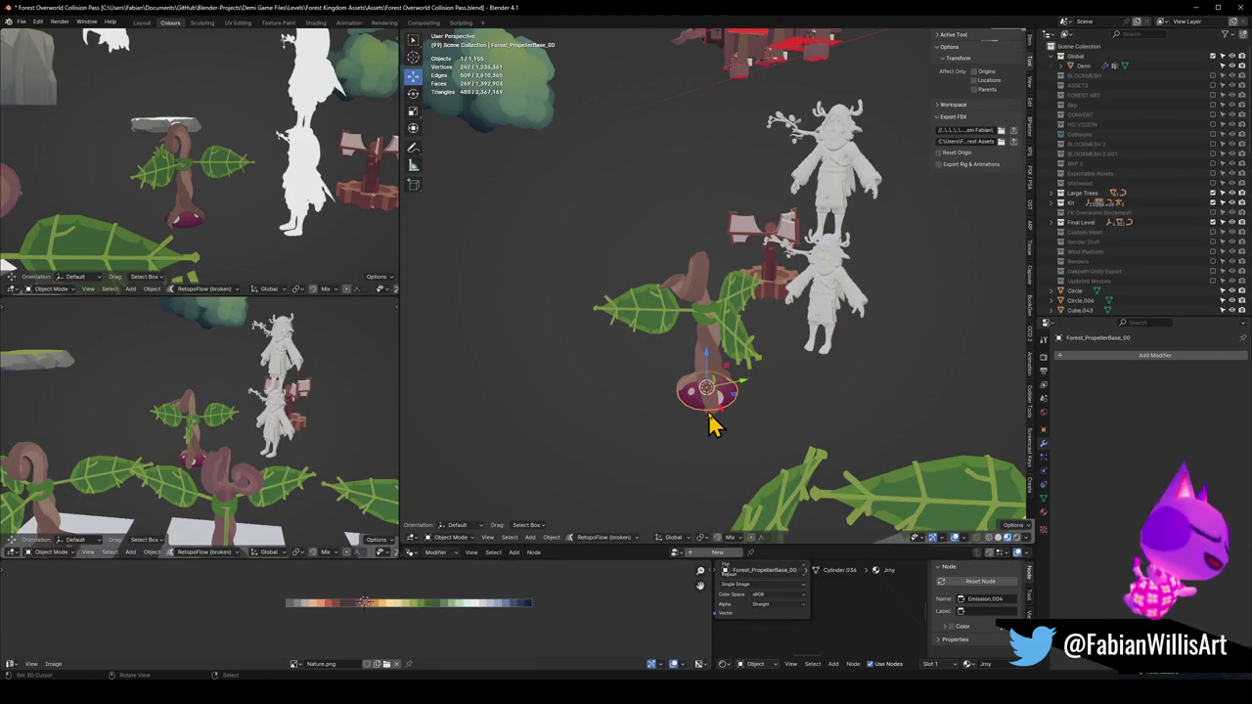
key(shift+a)
click(750, 420)
key(s)
click(747, 390)
scroll(715, 367, up, 5)
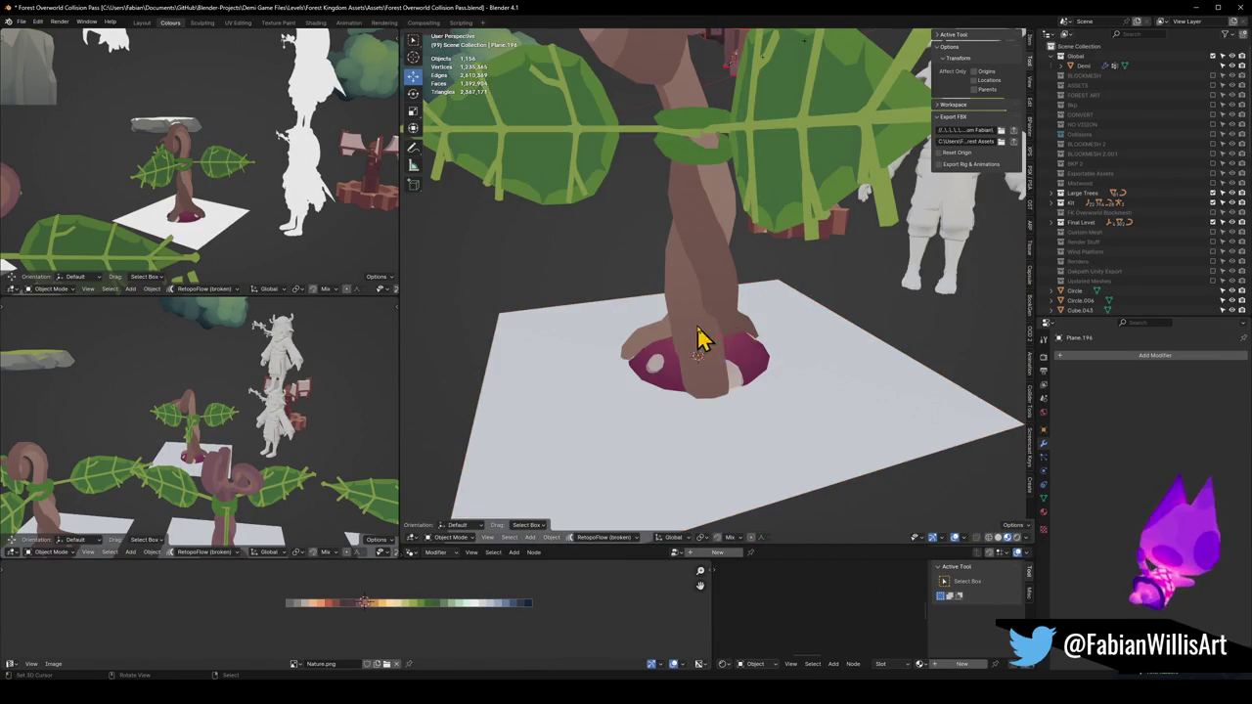
Move the mushroom propeller base vertically to lower it onto the plane
click(741, 362)
key(g)
key(z)
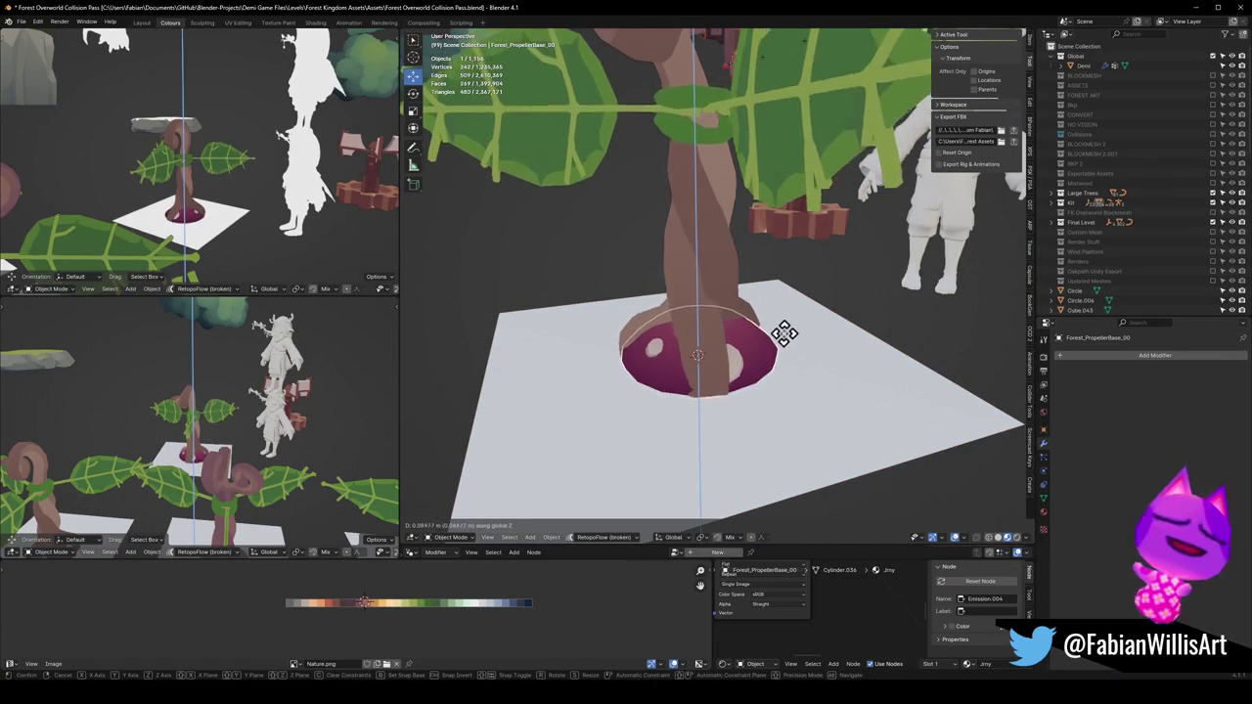
click(797, 344)
scroll(812, 356, up, 3)
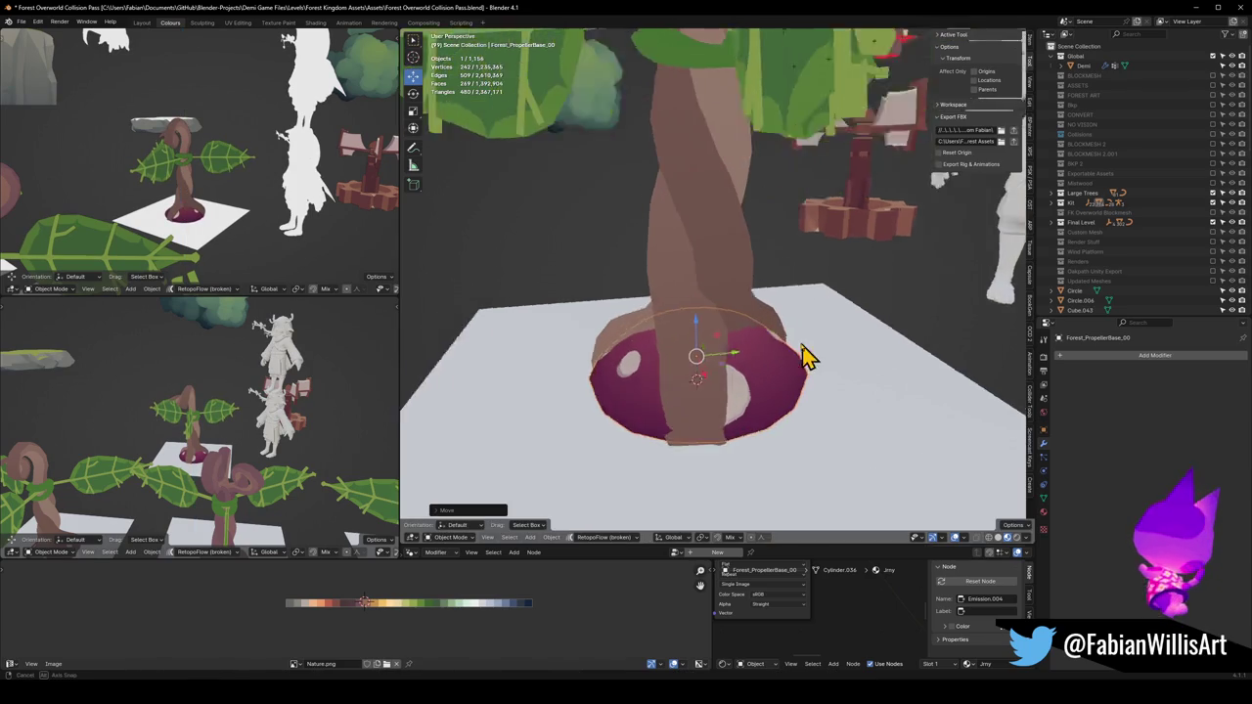
scroll(734, 338, down, 3)
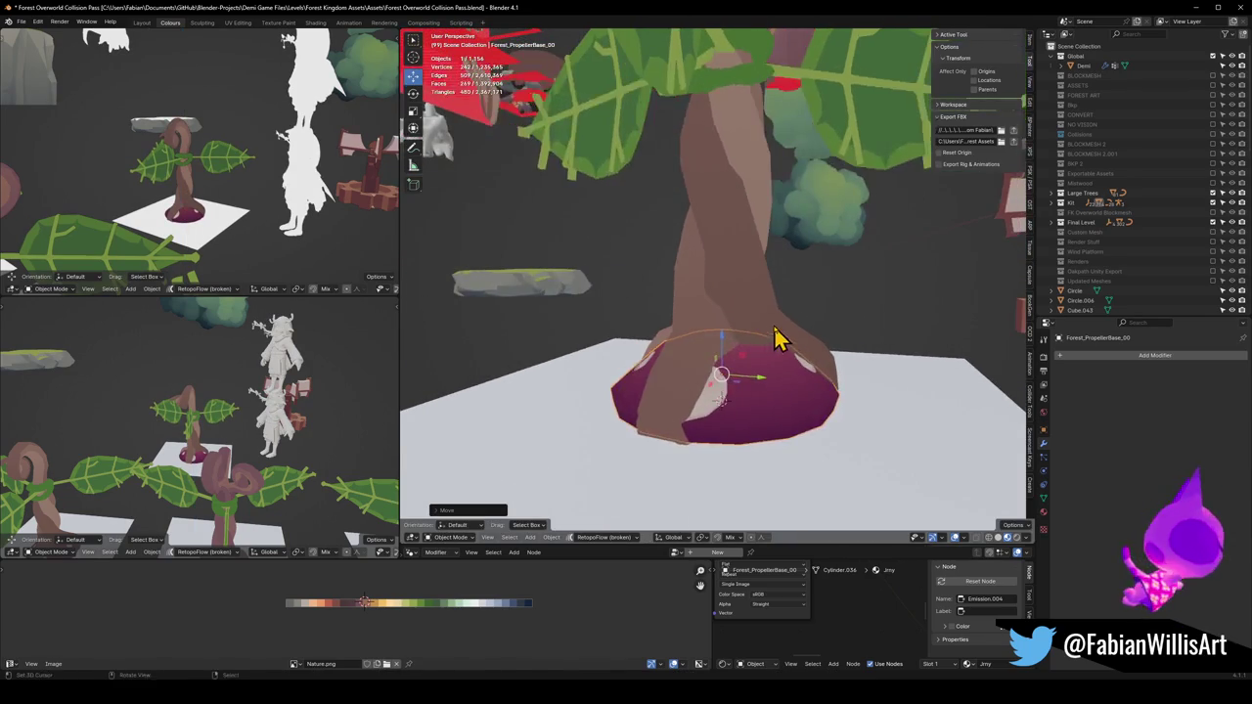
key(g)
key(z)
click(769, 337)
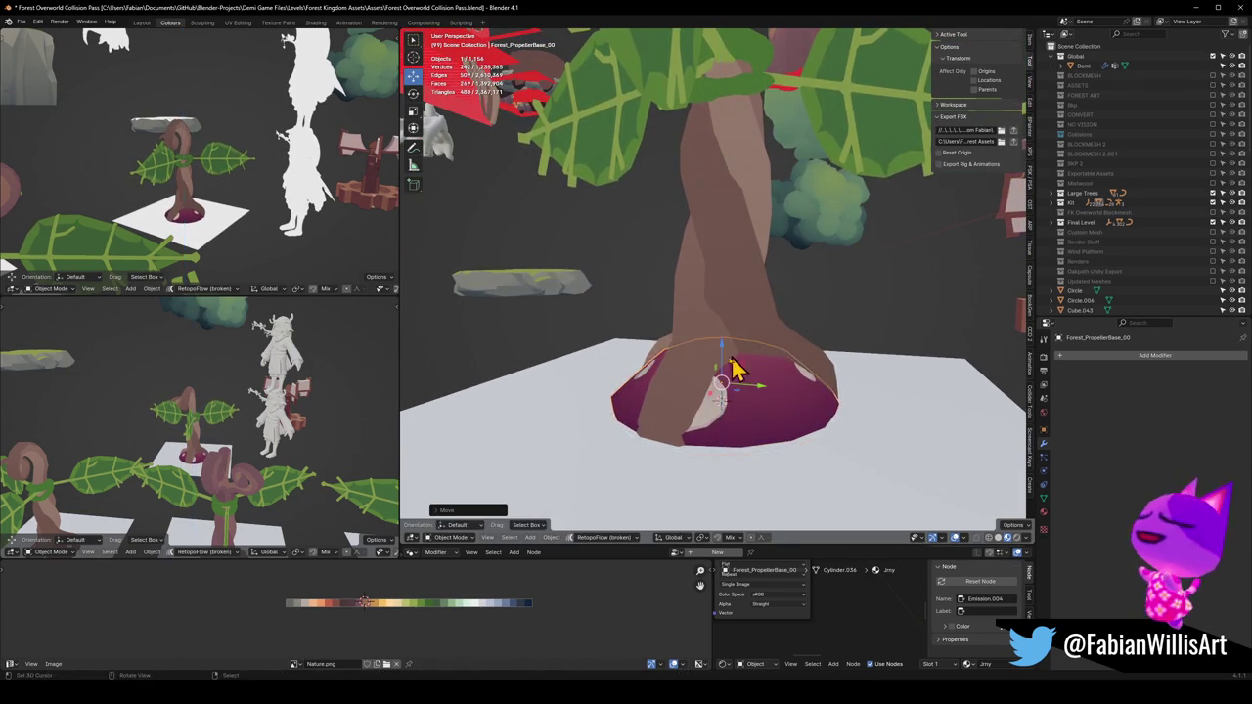
scroll(769, 382, down, 3)
From a front view, fine-tune the propeller base's vertical position once more
mouse_move(713, 363)
mouse_down()
mouse_move(867, 378)
mouse_move(825, 377)
mouse_up()
scroll(825, 377, up, 3)
scroll(824, 377, up, 3)
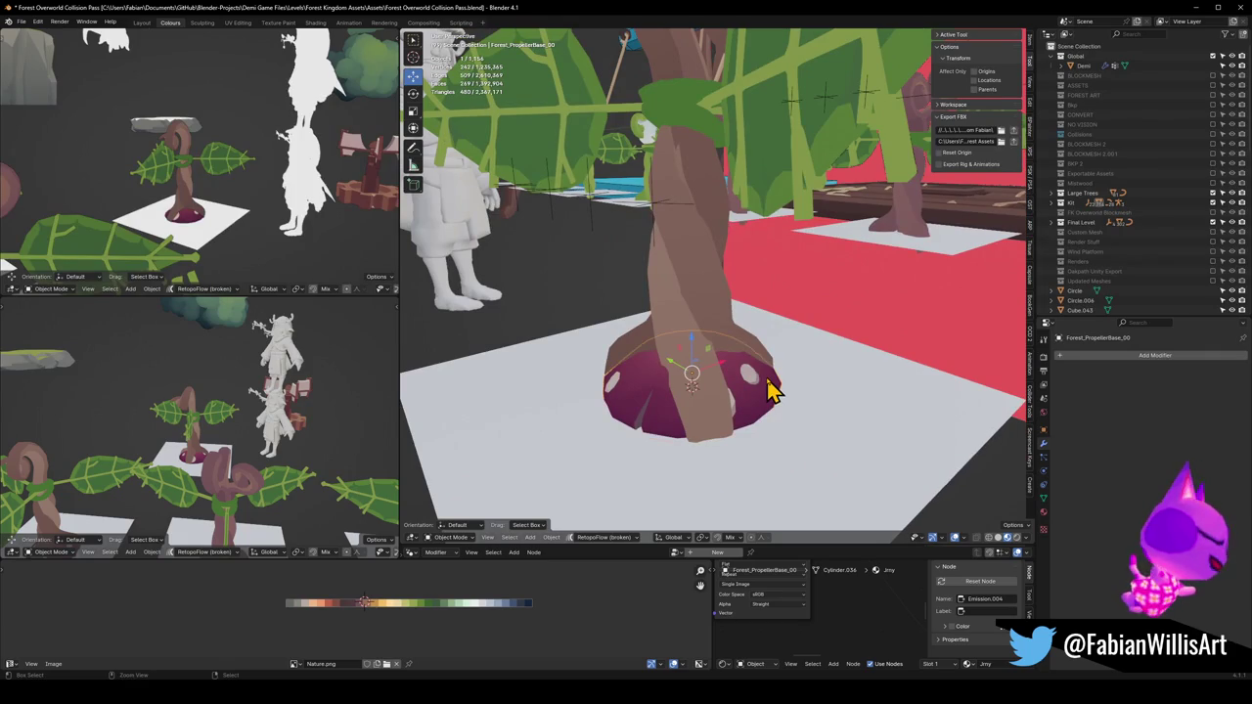
scroll(769, 389, up, 3)
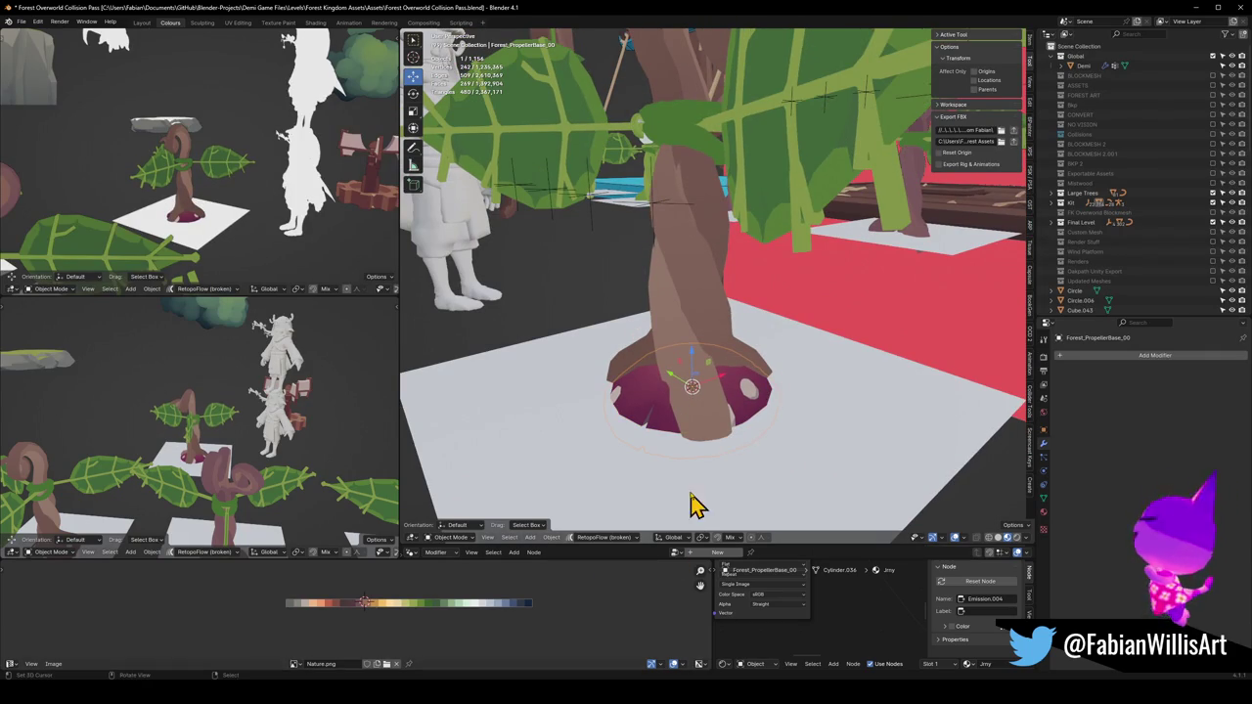
mouse_move(756, 452)
mouse_down()
mouse_move(671, 420)
mouse_move(610, 420)
mouse_move(691, 388)
mouse_up()
click(691, 387)
key(g)
key(z)
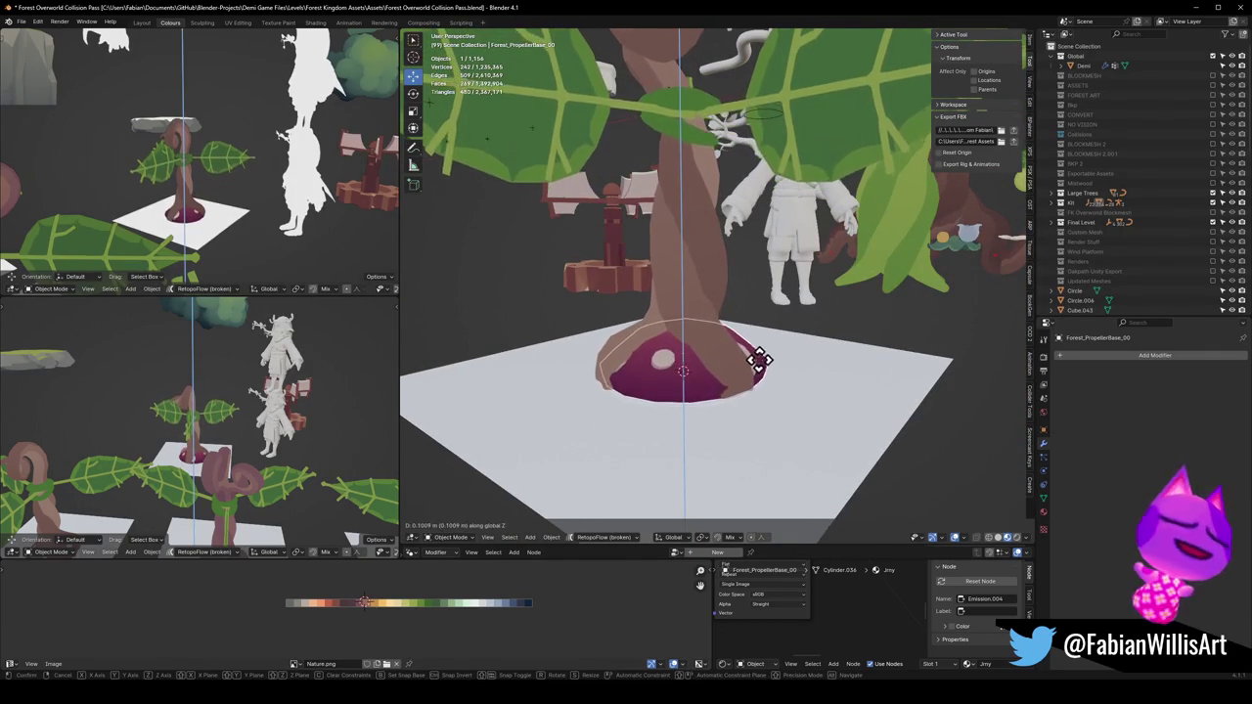
click(760, 364)
In Edit Mode on PropellerWood.001, pull the trunk's base faces down with proportional falloff
click(746, 391)
key(Tab)
scroll(747, 372, up, 3)
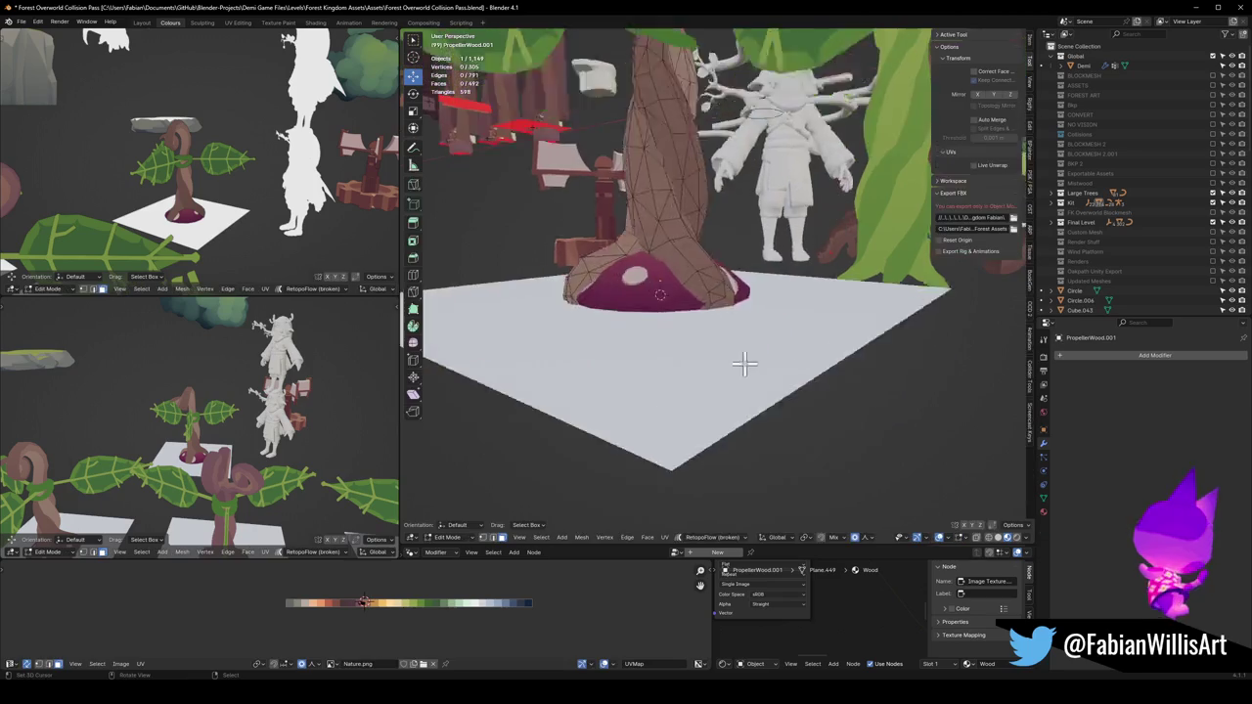
key(alt+a)
key(g)
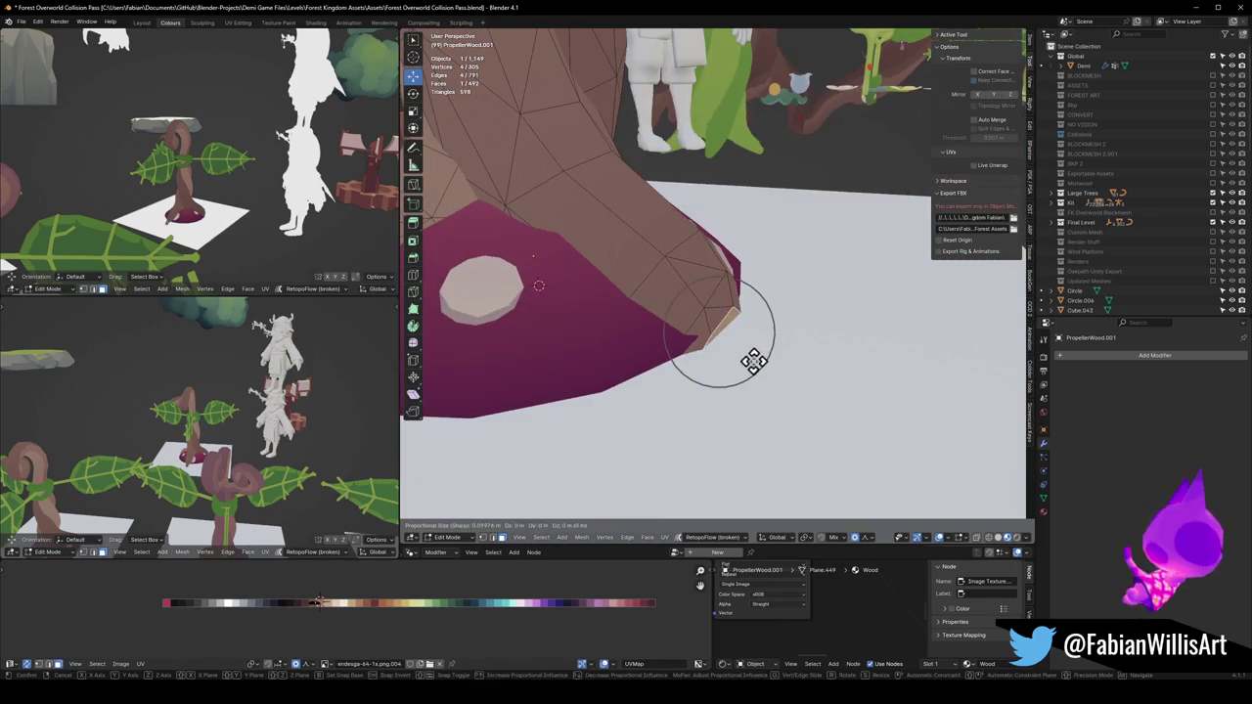
key(shift+z)
scroll(778, 366, down, 5)
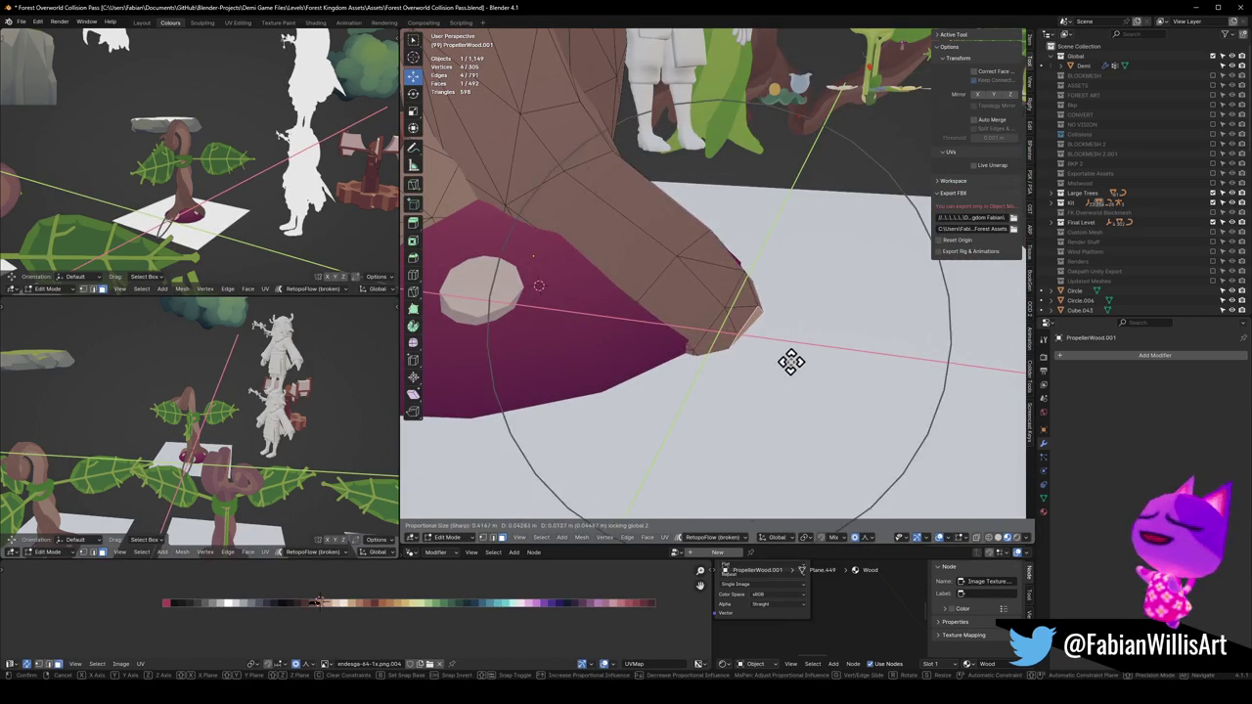
click(804, 372)
scroll(797, 372, down, 3)
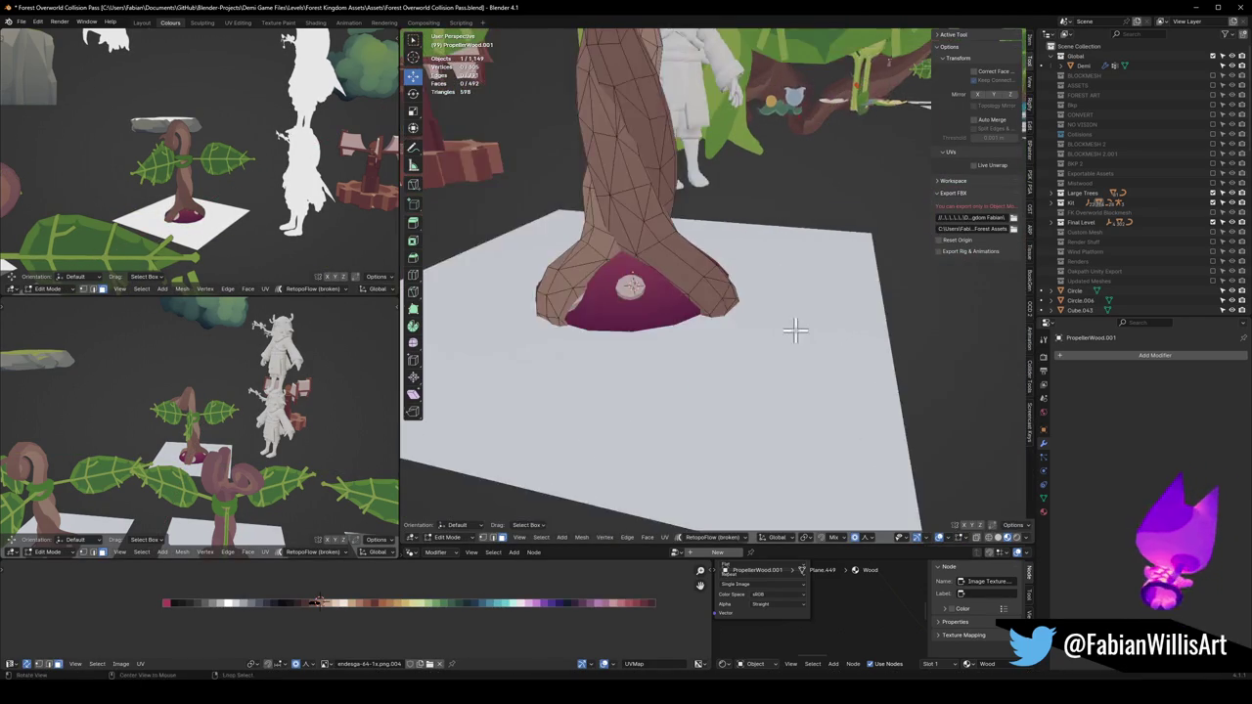
Refine the trunk base flare from a higher view and leave Edit Mode
mouse_move(619, 312)
mouse_down()
mouse_move(811, 335)
mouse_move(812, 362)
mouse_up()
drag(722, 343, 782, 369)
key(g)
key(shift+z)
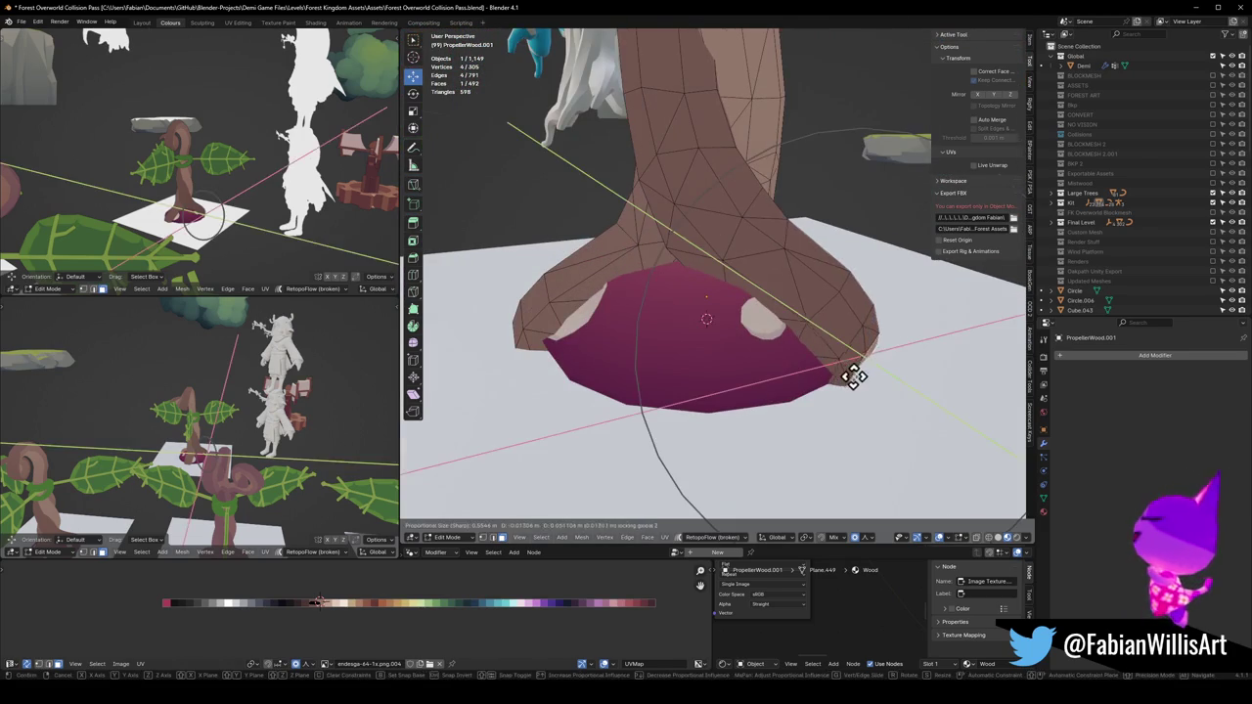
click(873, 364)
mouse_move(874, 364)
mouse_down()
mouse_move(710, 358)
mouse_move(830, 383)
mouse_move(743, 343)
mouse_move(781, 337)
mouse_up()
key(Tab)
scroll(768, 340, down, 5)
scroll(762, 318, up, 4)
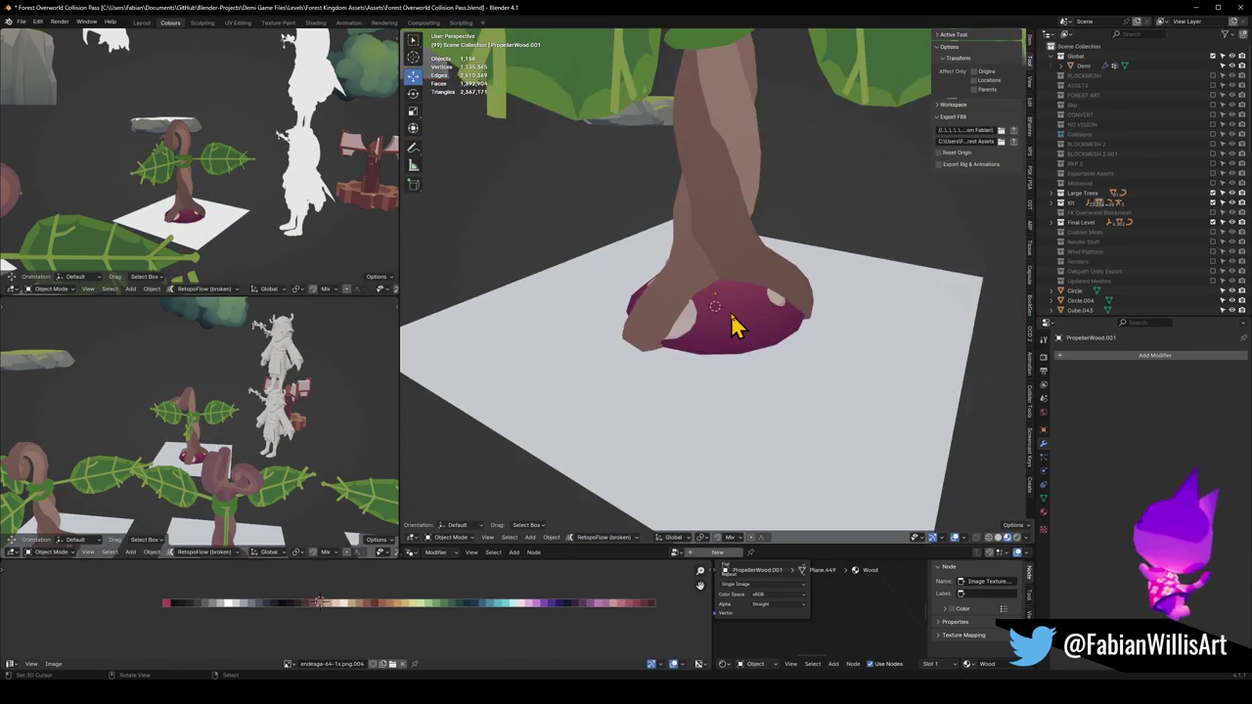
Set the mushroom propeller base's origin to the 3D cursor
click(781, 350)
click(772, 324)
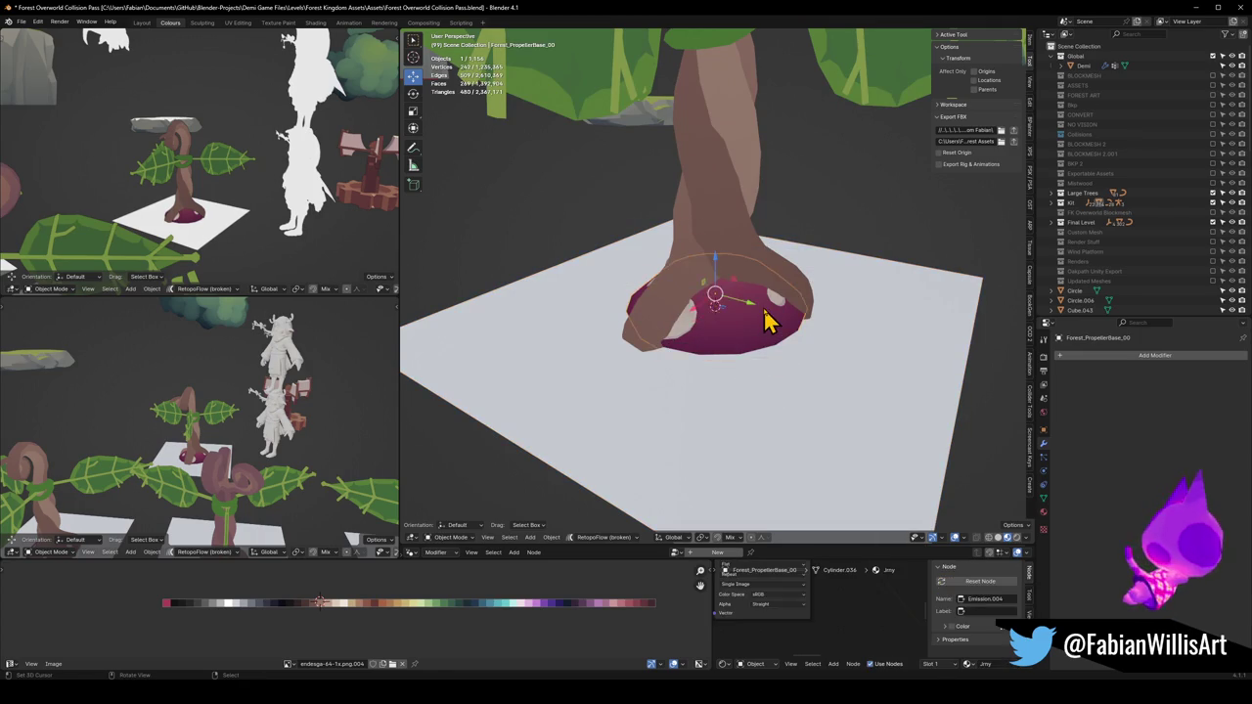
key(q)
click(748, 221)
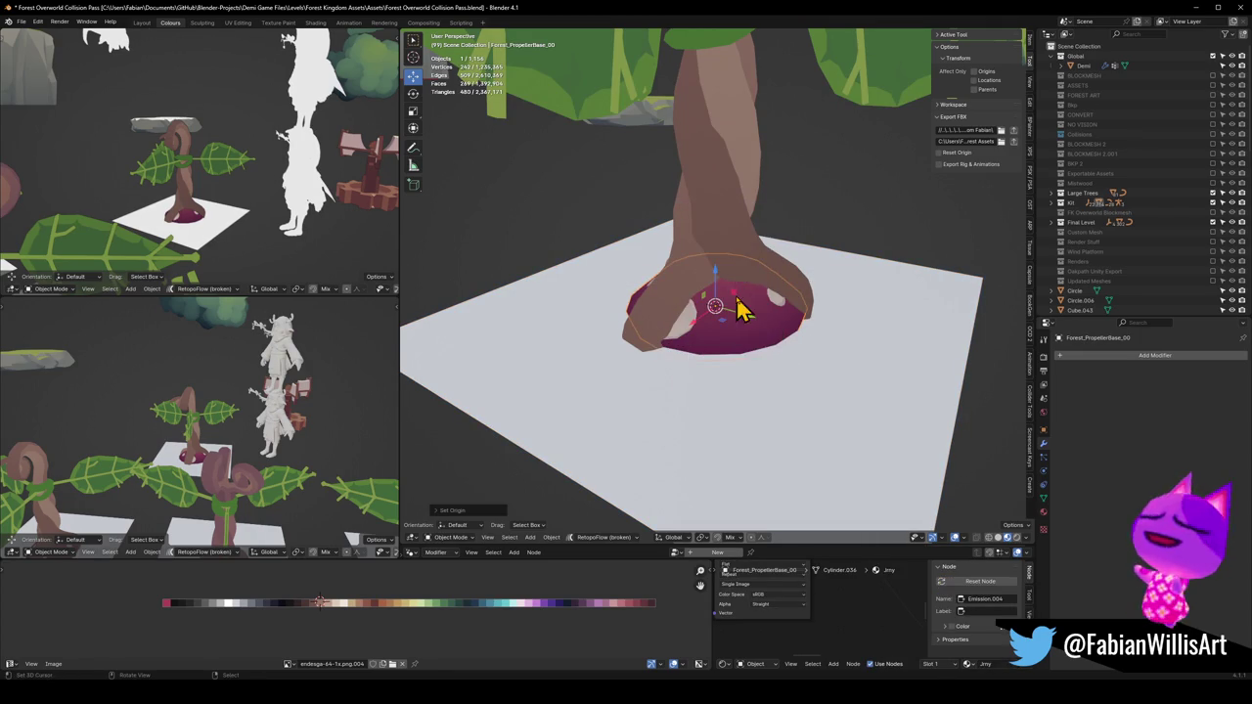
click(751, 286)
scroll(739, 375, down, 3)
drag(739, 374, 761, 218)
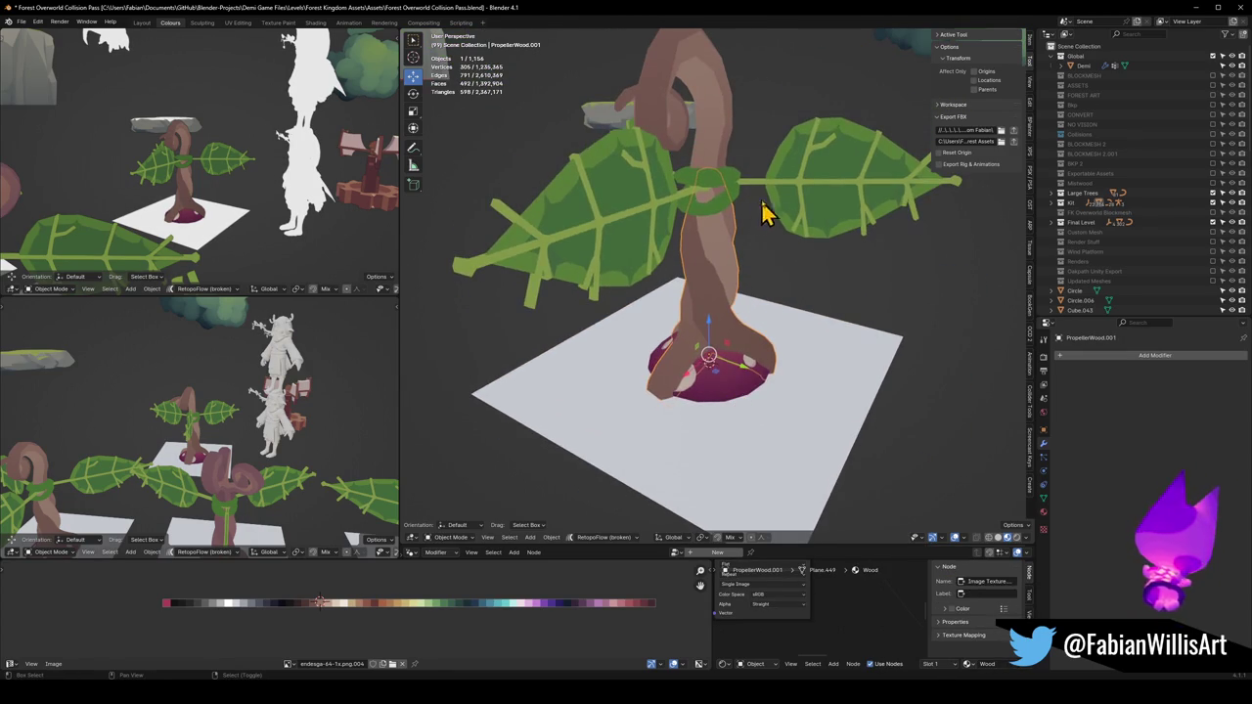
Set the origins of the leaves and the stem PropellerPart_00 to the 3D cursor
click(789, 195)
key(q)
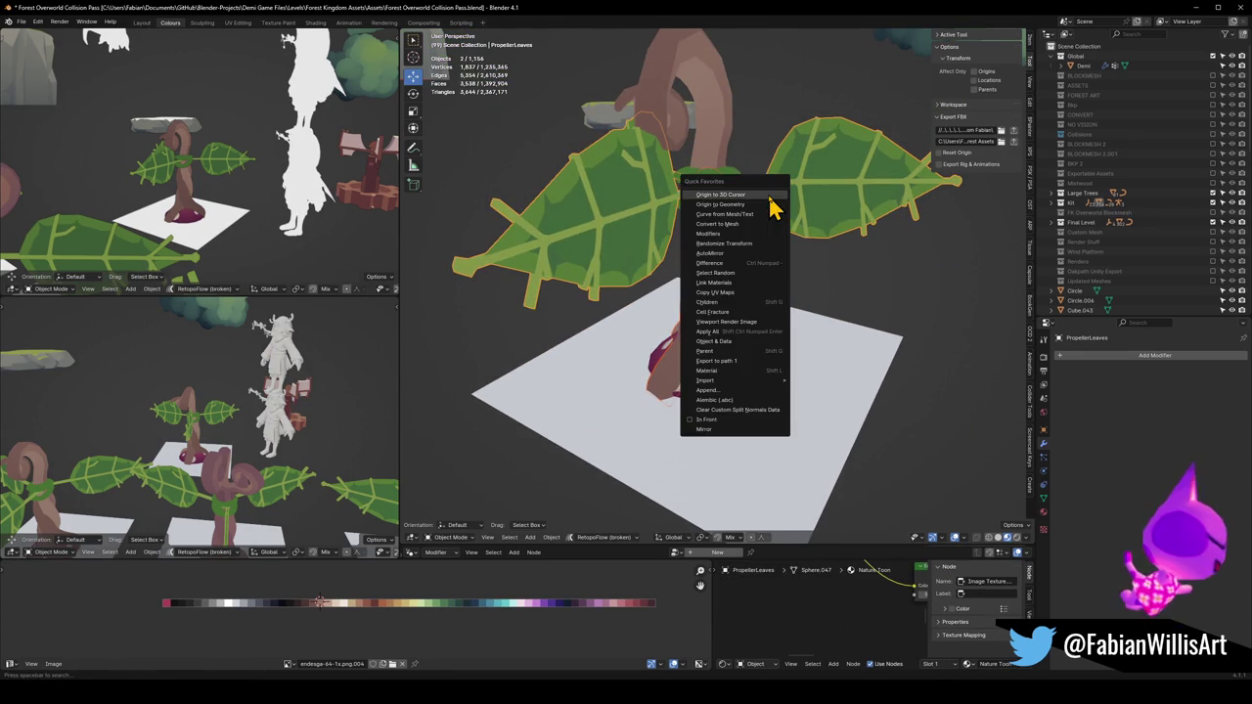
click(771, 199)
click(735, 190)
key(q)
click(735, 190)
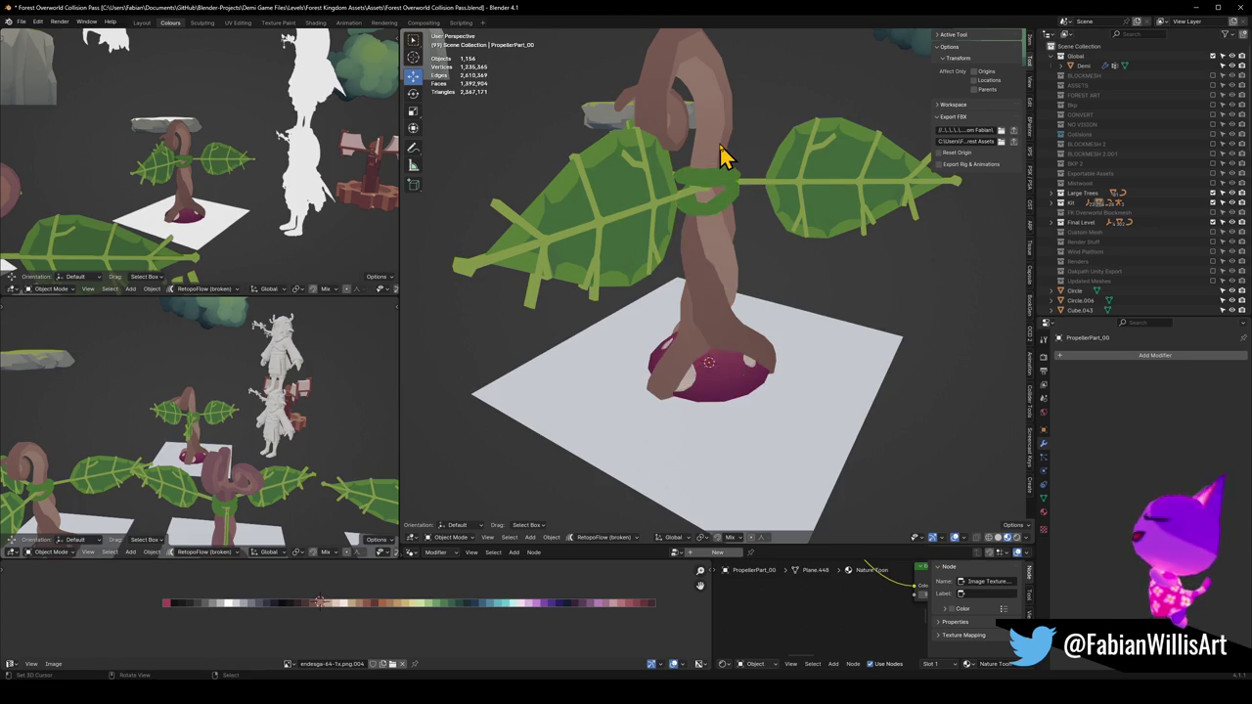
key(q)
click(721, 157)
click(721, 210)
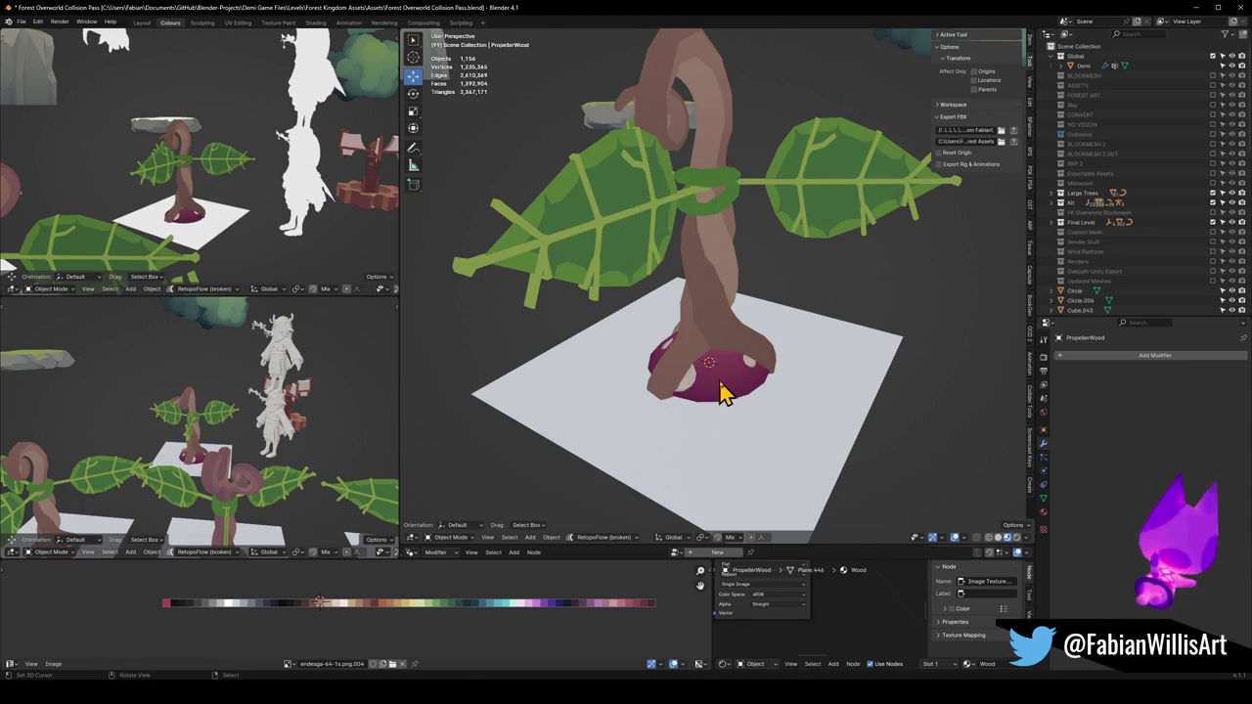
Save the Blender file with the base, stem and leaves selected, then switch to Unity
click(773, 391)
key(ctrl+s)
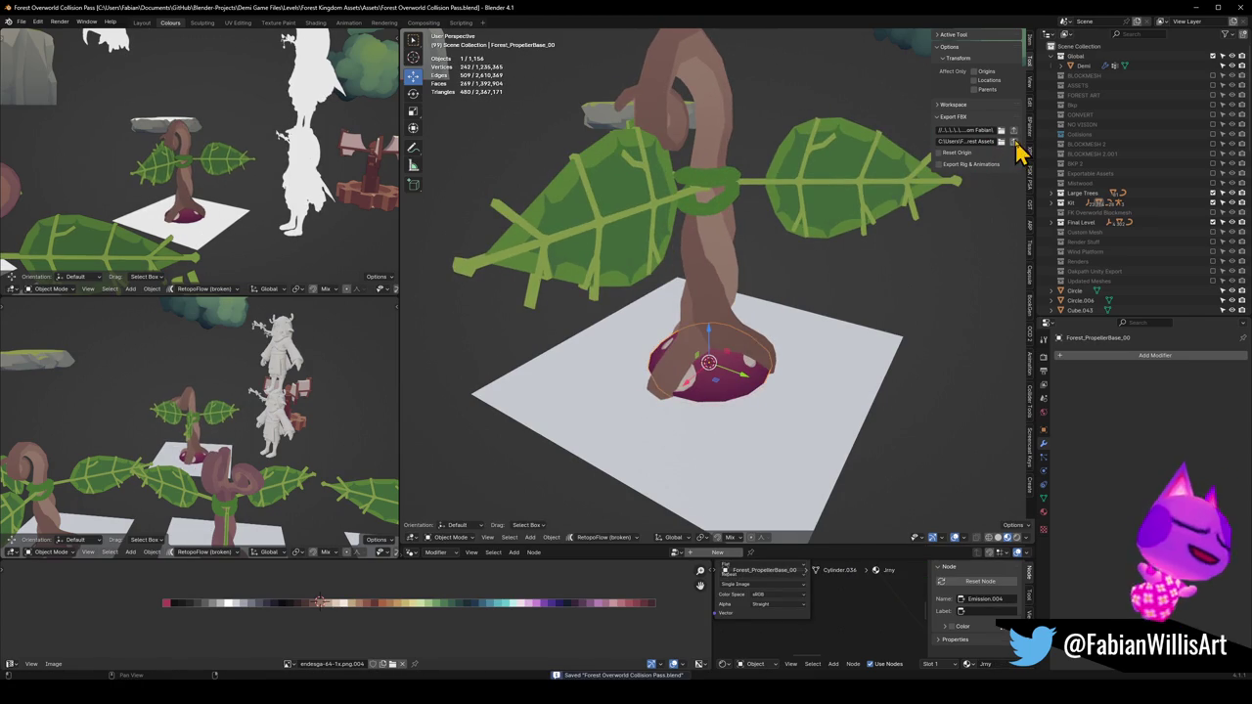
key(shift+bracketright)
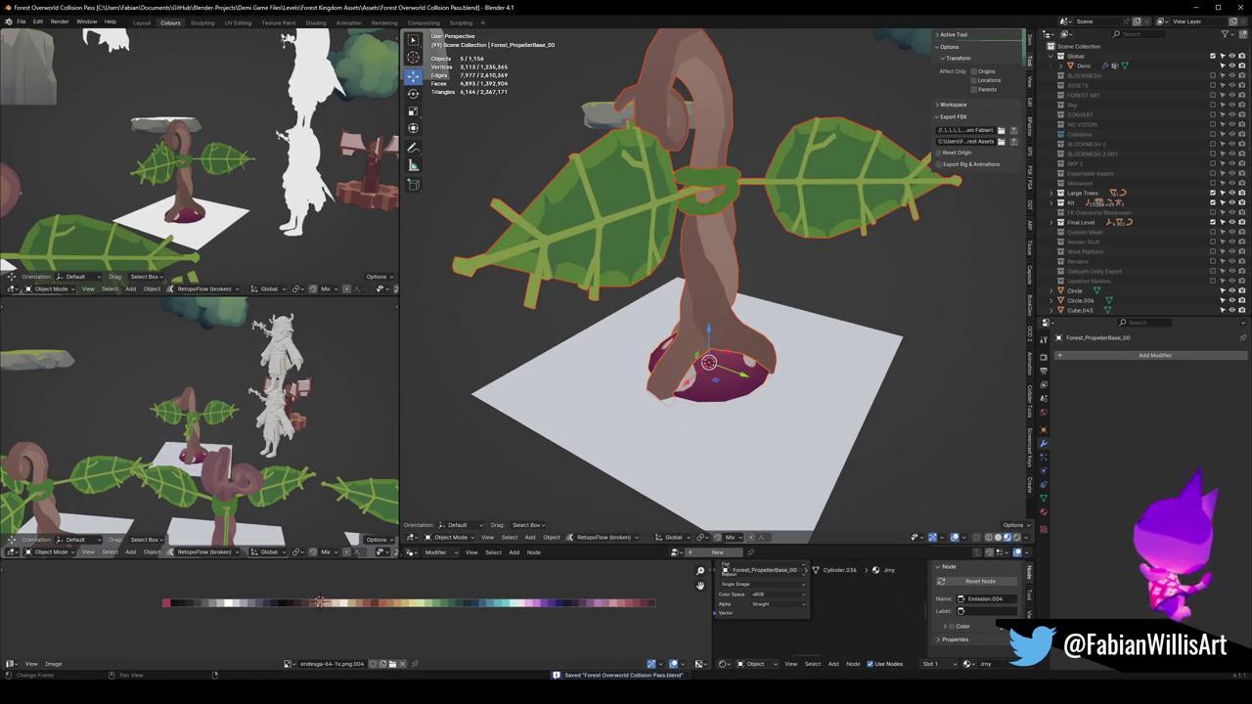
key(alt+Tab)
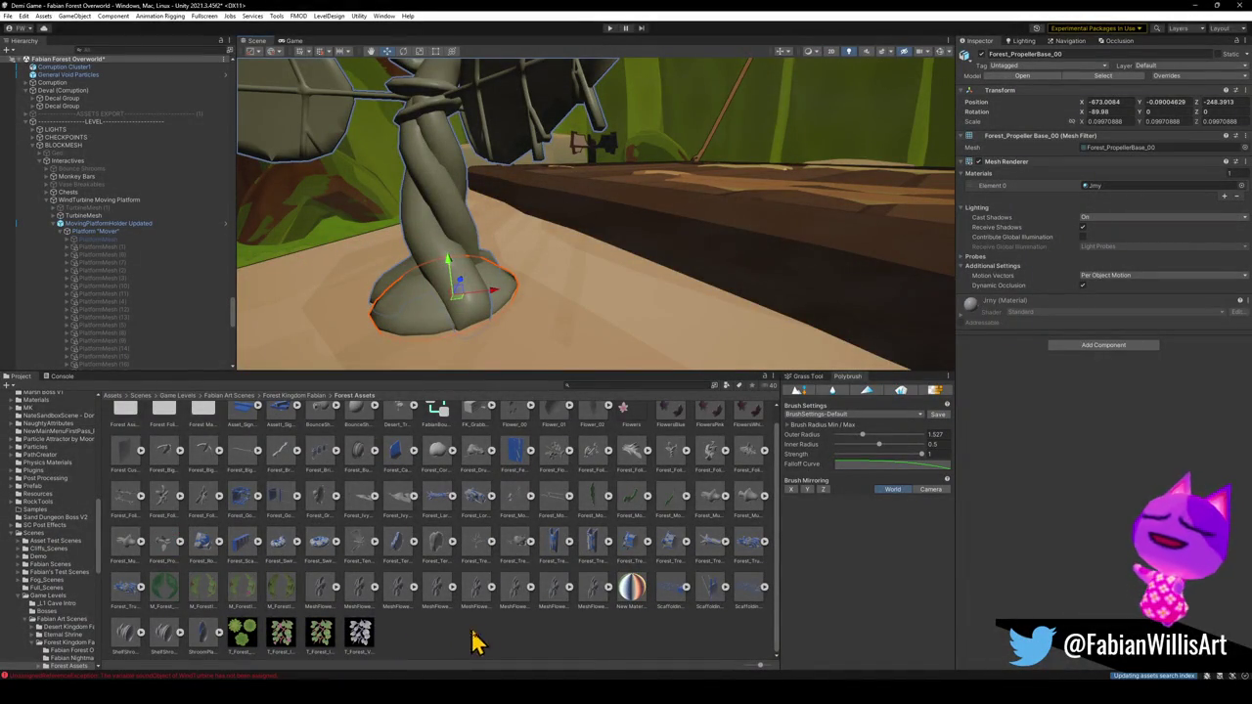
Orbit around the untextured propeller plant by the platform and try New Material on its leaves
click(602, 655)
mouse_move(648, 336)
mouse_down()
mouse_move(601, 263)
mouse_move(606, 290)
mouse_move(596, 288)
mouse_up()
mouse_move(666, 245)
mouse_down()
mouse_move(811, 238)
mouse_move(581, 232)
mouse_move(631, 256)
mouse_up()
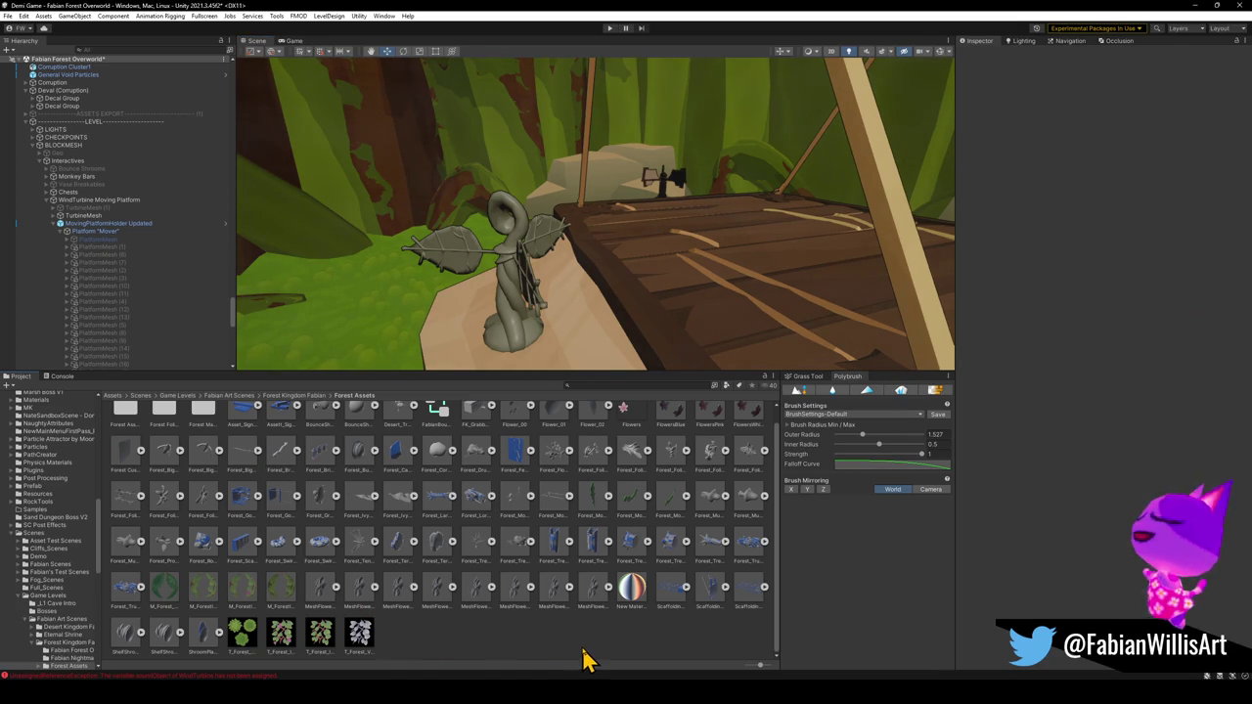
mouse_move(627, 607)
mouse_down()
mouse_move(529, 378)
mouse_move(545, 279)
mouse_move(524, 275)
mouse_move(532, 298)
mouse_up()
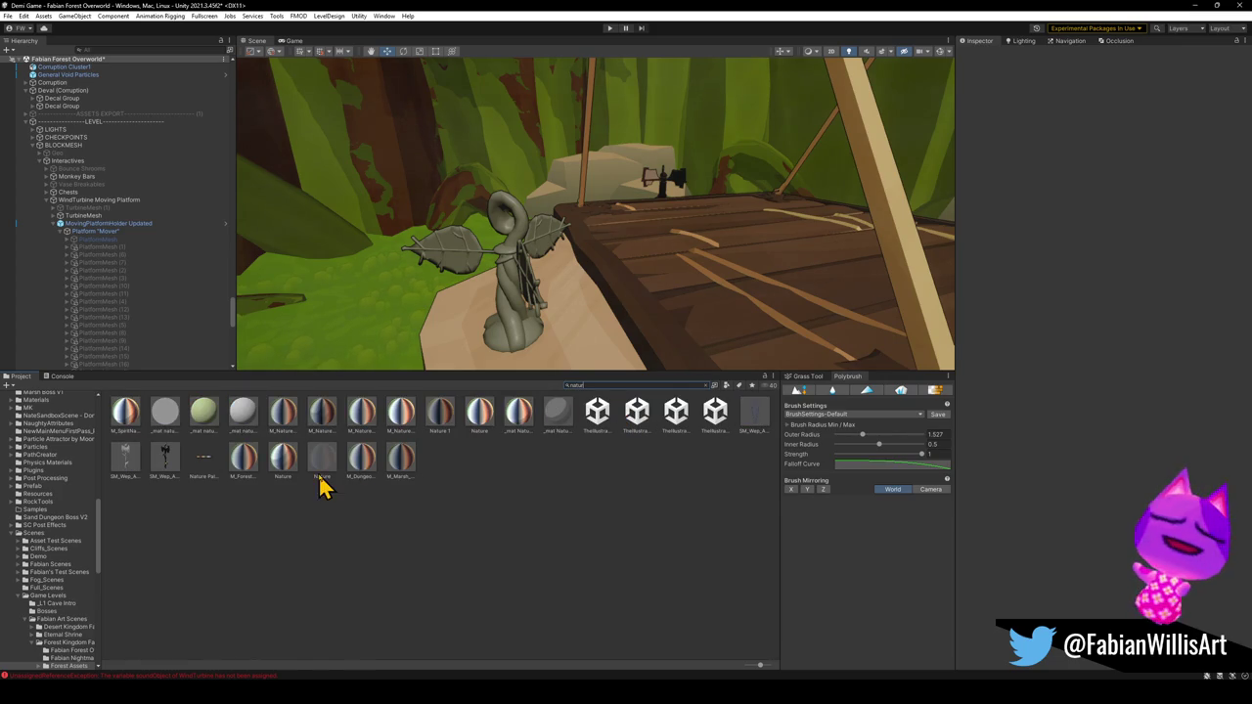
Compare the Nature, M_SpiritNature and M_ForestPropellerLeaves materials for the plant's leaves
mouse_move(283, 455)
mouse_down()
mouse_move(459, 259)
mouse_move(406, 315)
mouse_up()
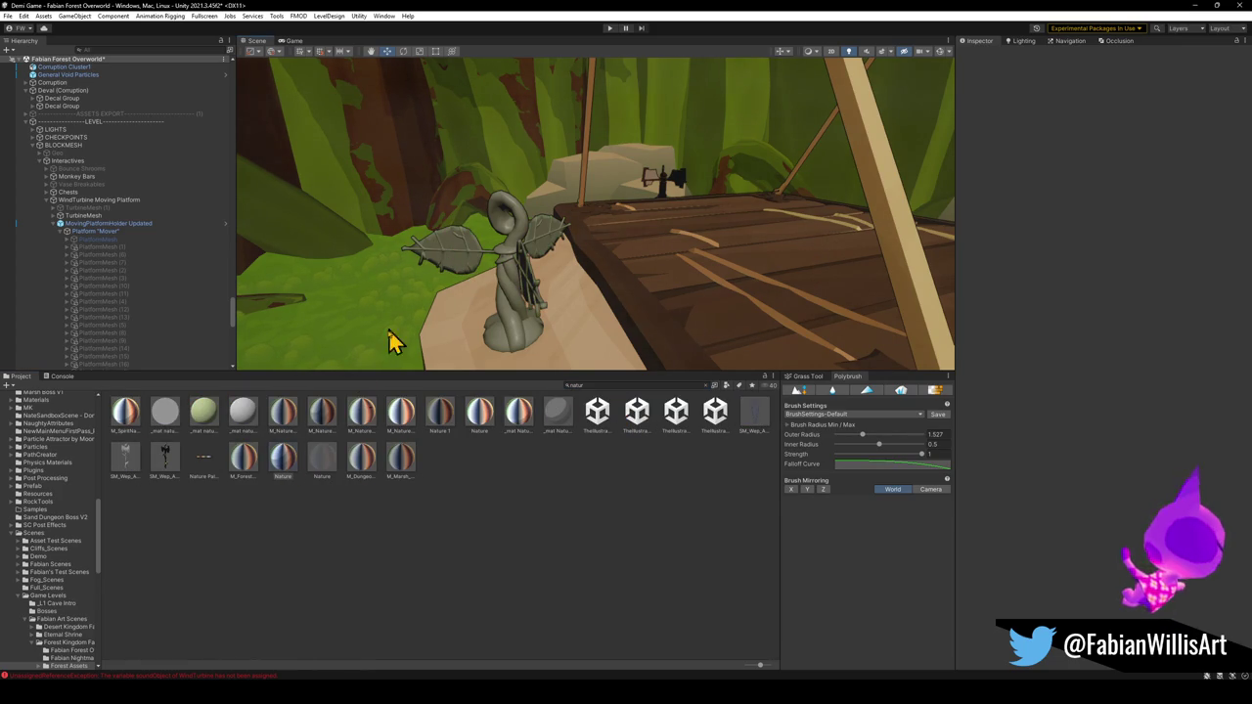
mouse_move(126, 427)
mouse_down()
mouse_move(468, 242)
mouse_move(384, 301)
mouse_move(125, 430)
mouse_up()
click(142, 431)
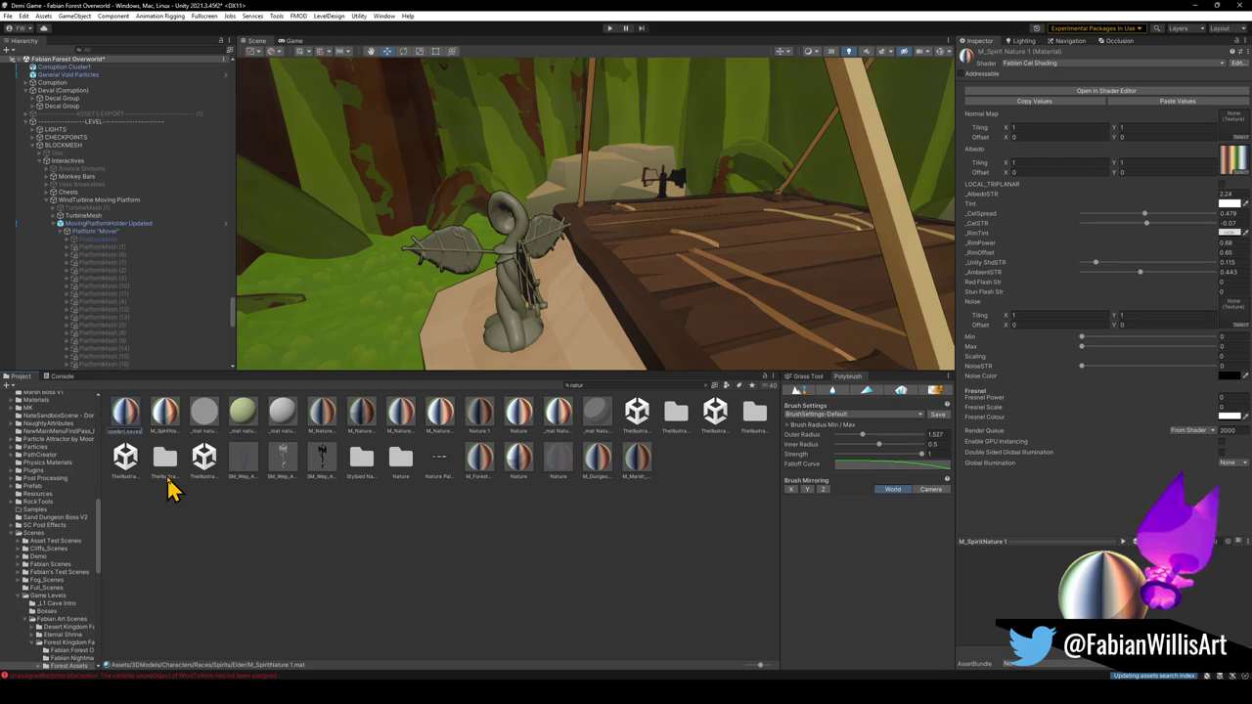
click(440, 462)
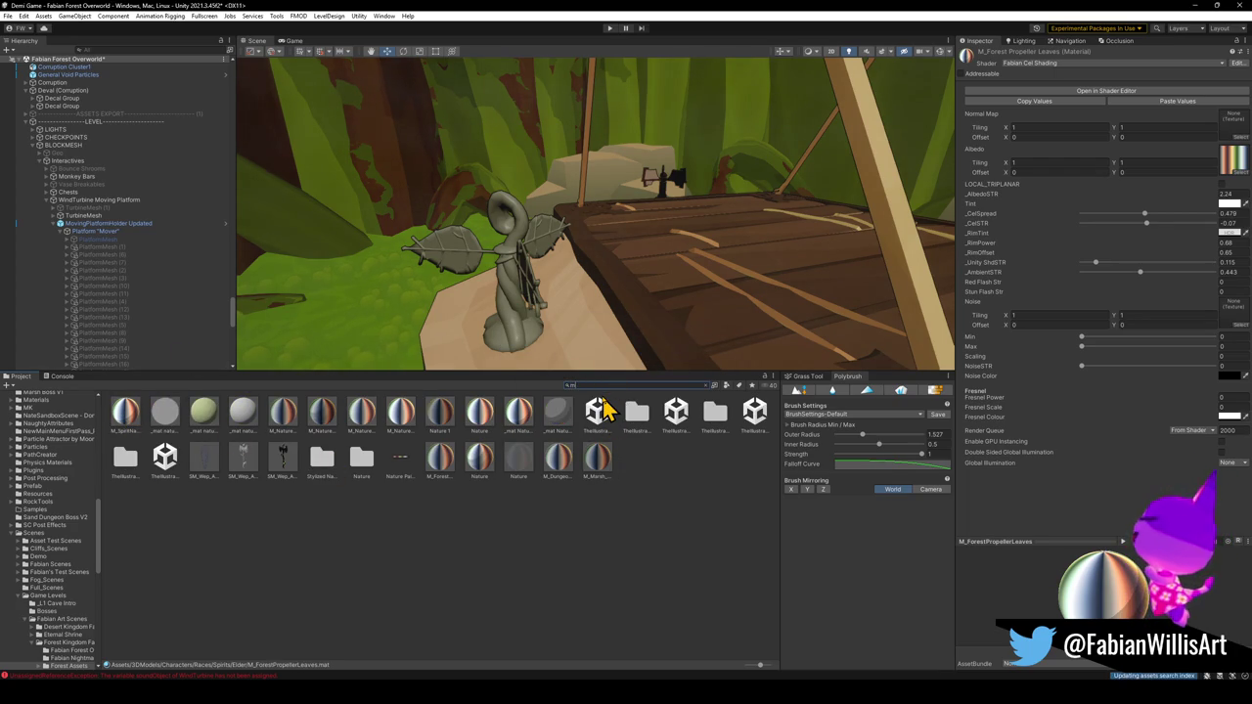
Search t:m_forestprop and apply M_ForestPropellerLeaves to the plant's leaves and stem
text(_forestpro)
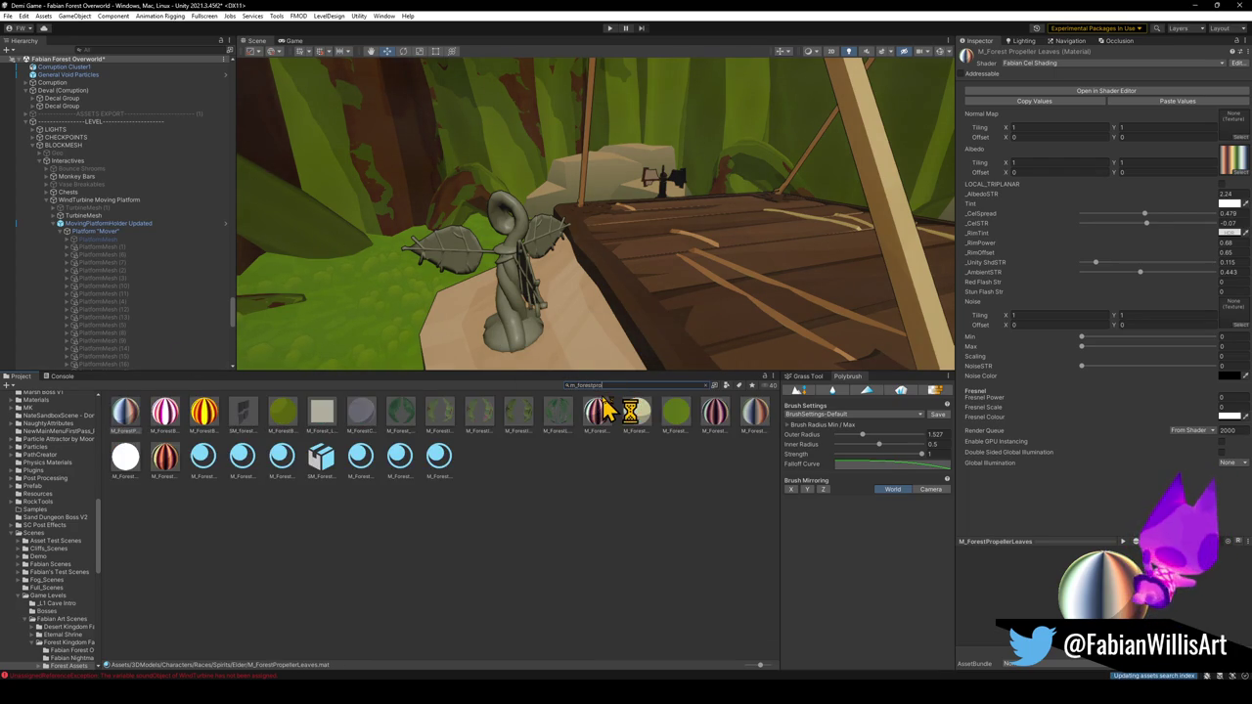
text(p)
mouse_move(135, 431)
mouse_down()
mouse_move(528, 247)
mouse_move(456, 249)
mouse_up()
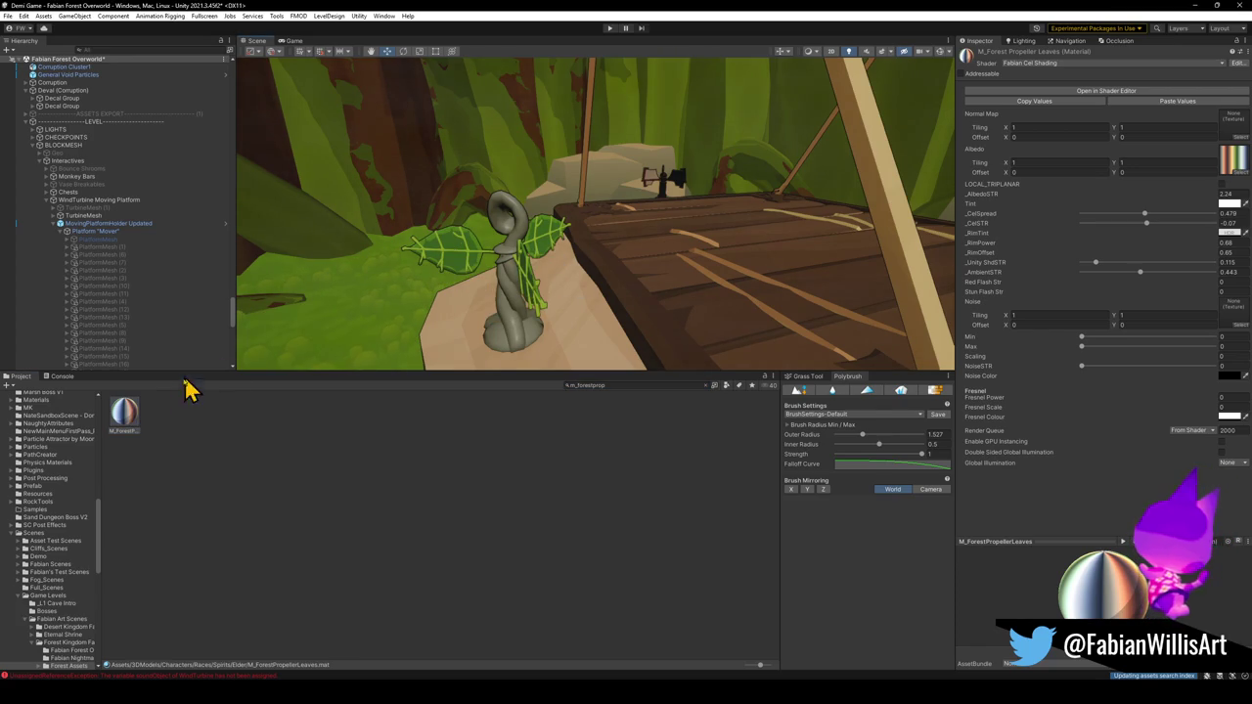
drag(131, 433, 551, 299)
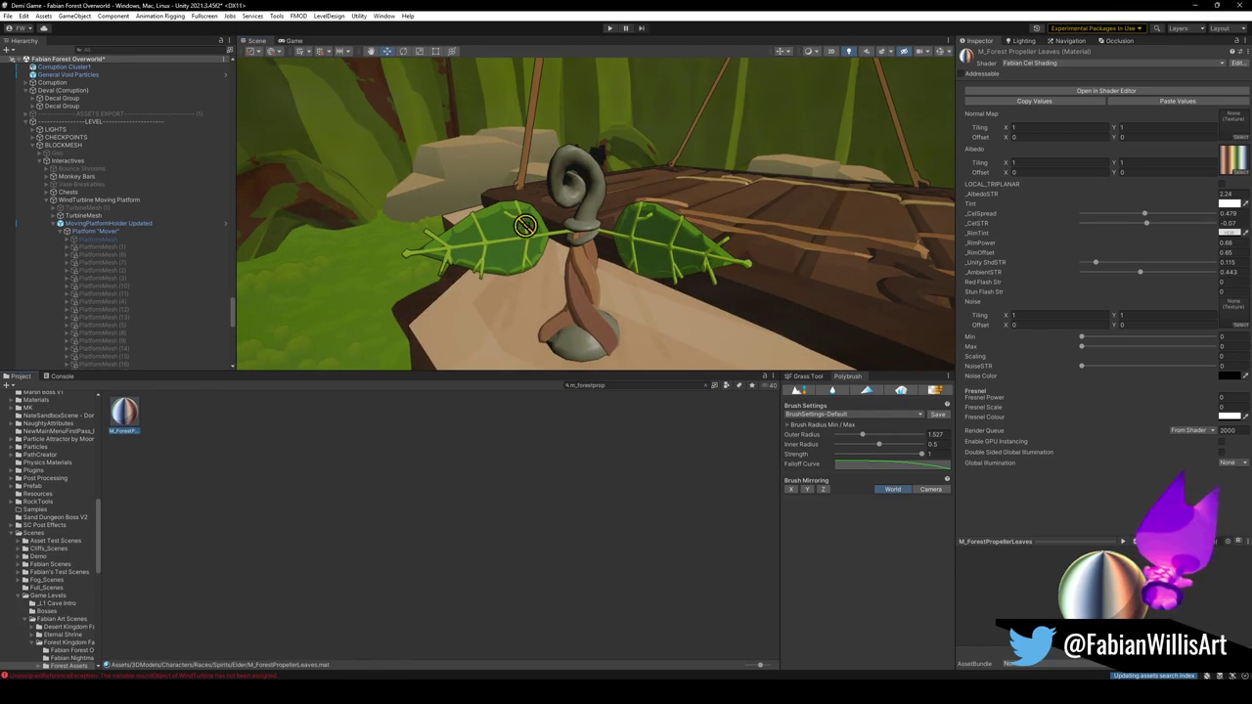
mouse_move(615, 247)
mouse_down()
mouse_move(596, 243)
mouse_move(585, 264)
mouse_up()
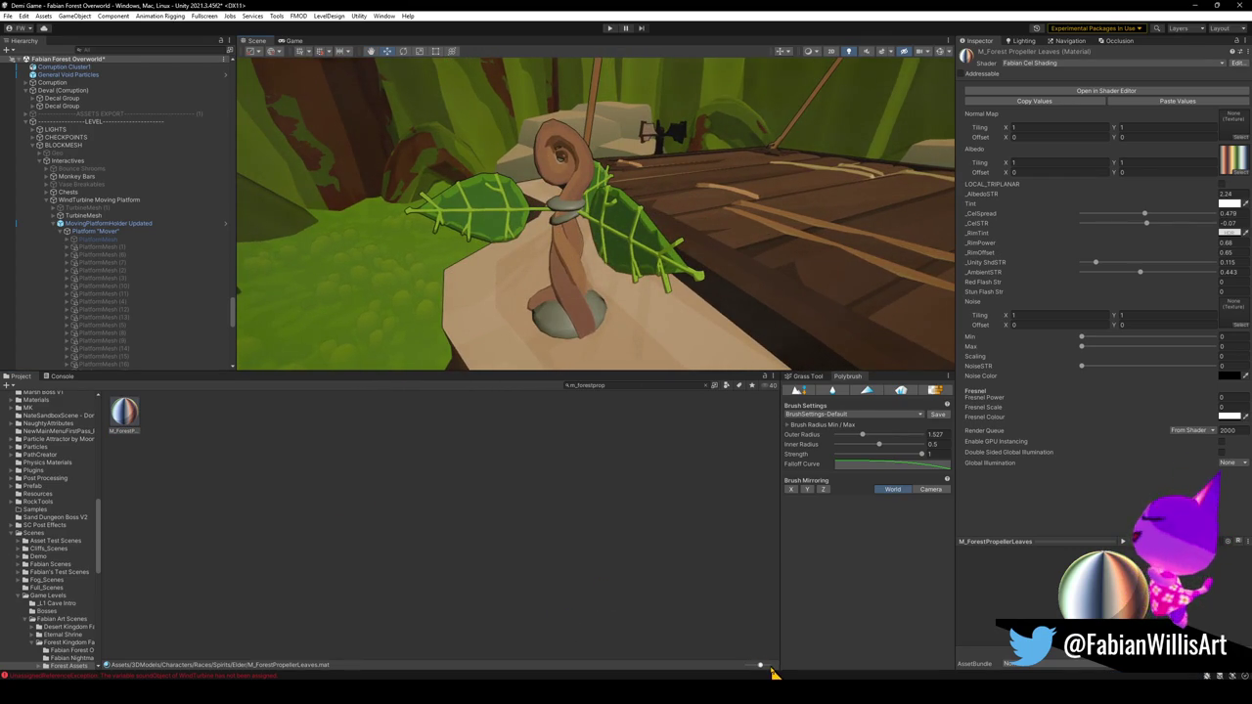
mouse_move(721, 648)
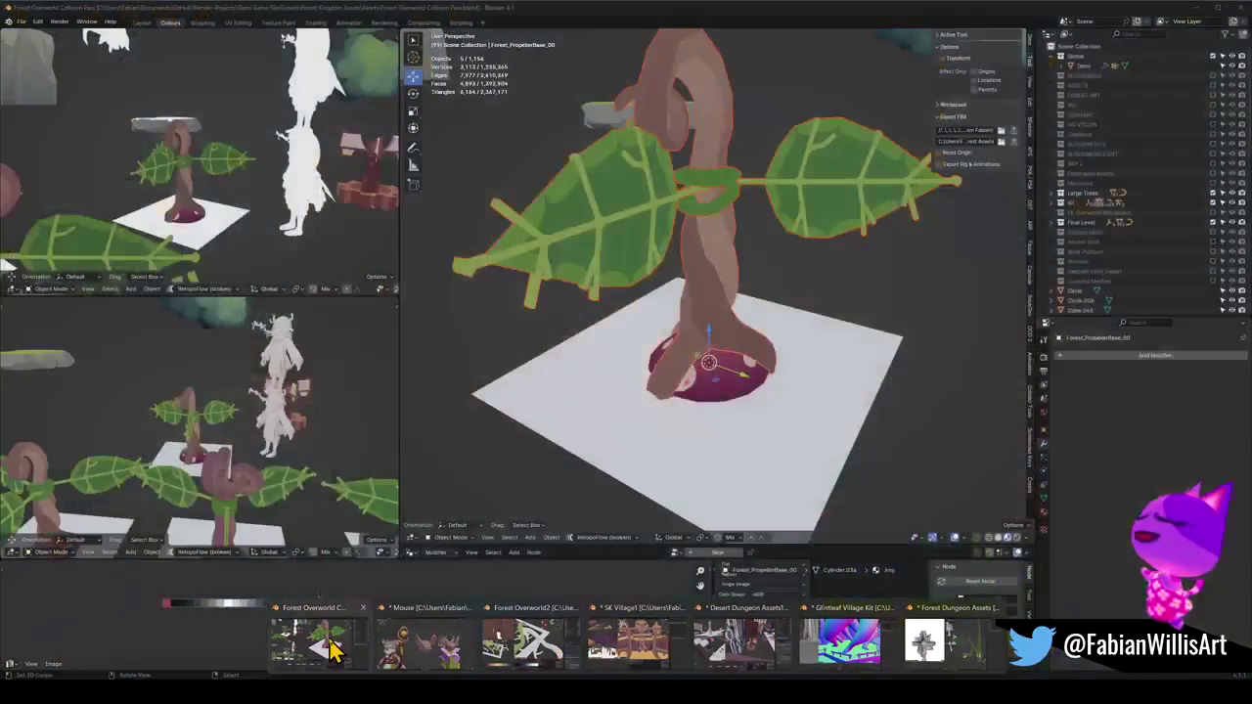
click(335, 645)
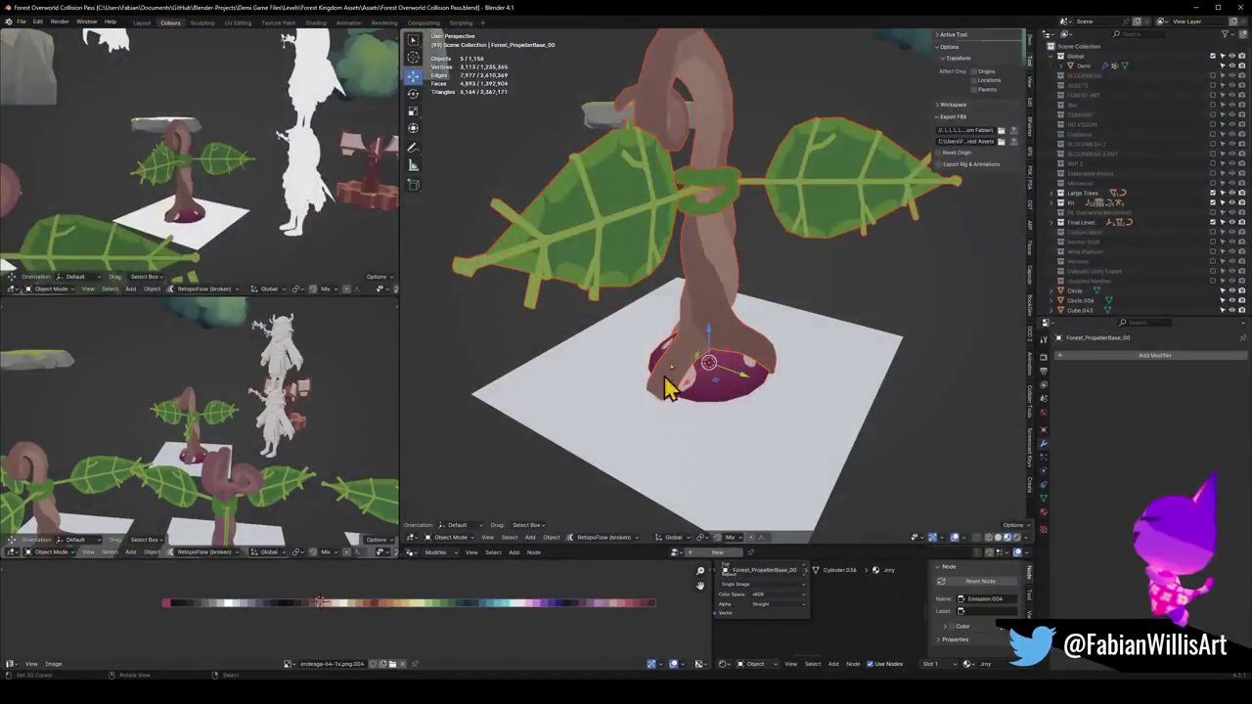
click(715, 279)
click(1044, 514)
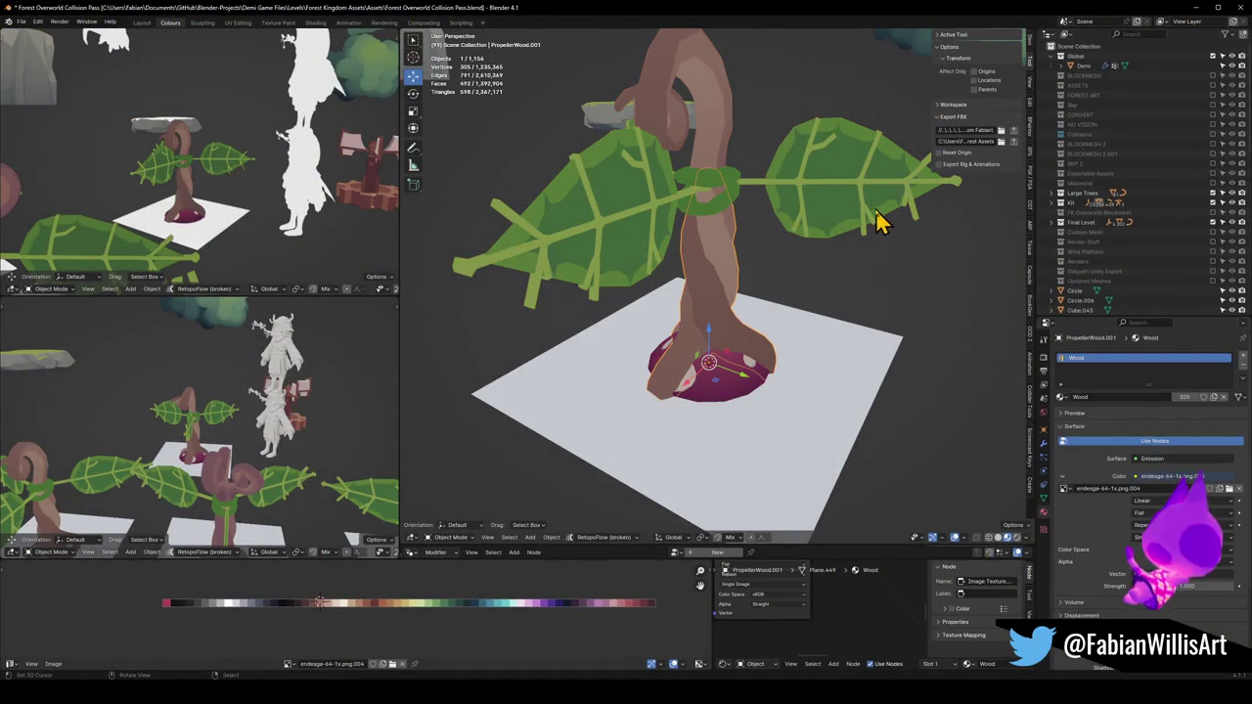
click(885, 210)
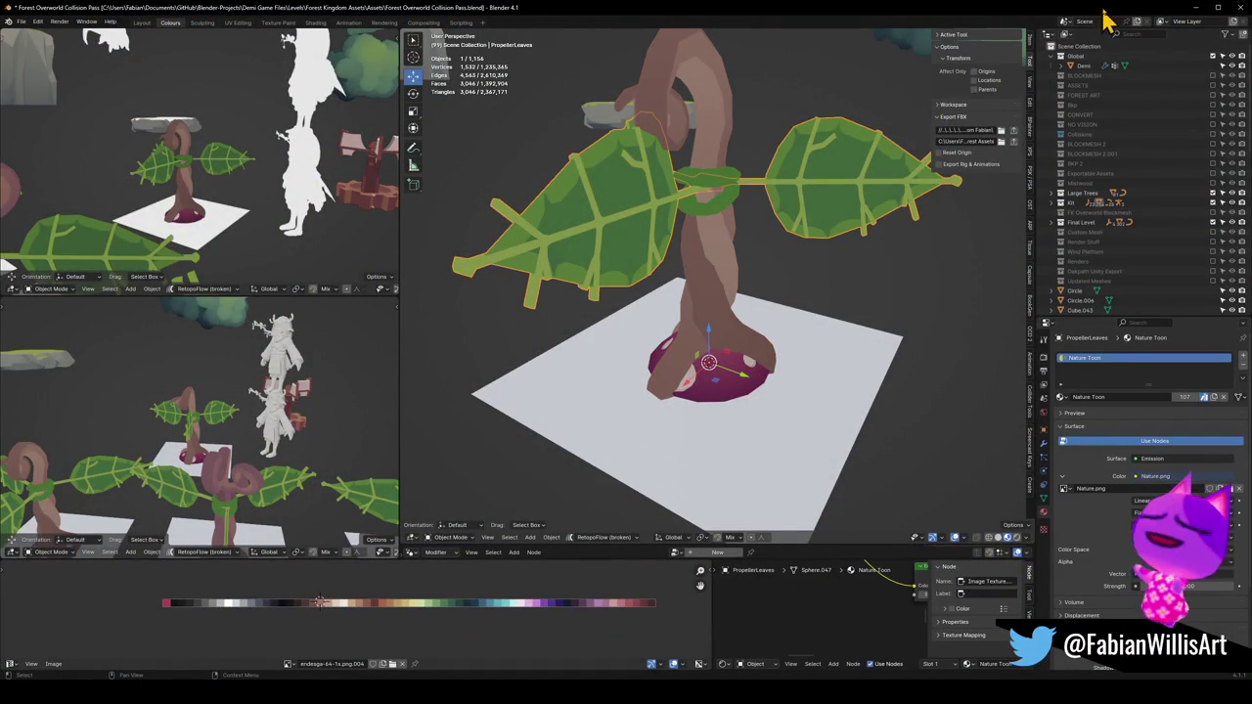
click(1195, 7)
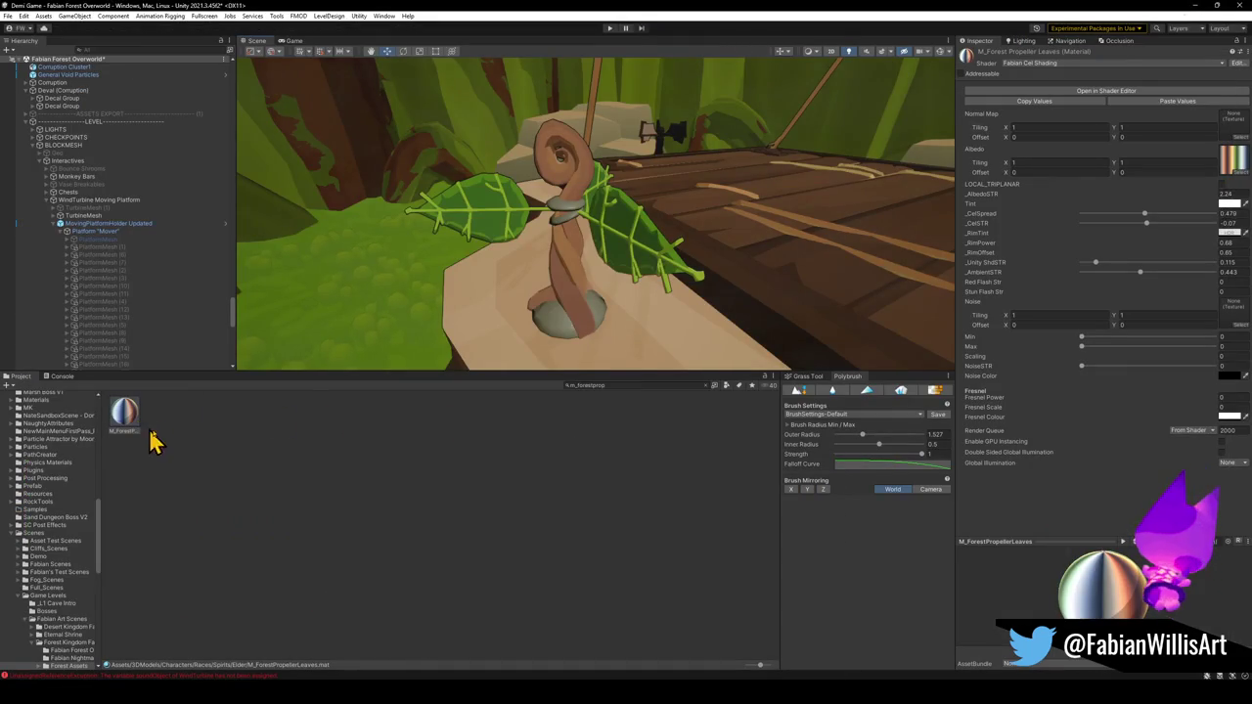
Apply the gondola platform's Forest Overworld wood material to the propeller plant's stem
click(767, 301)
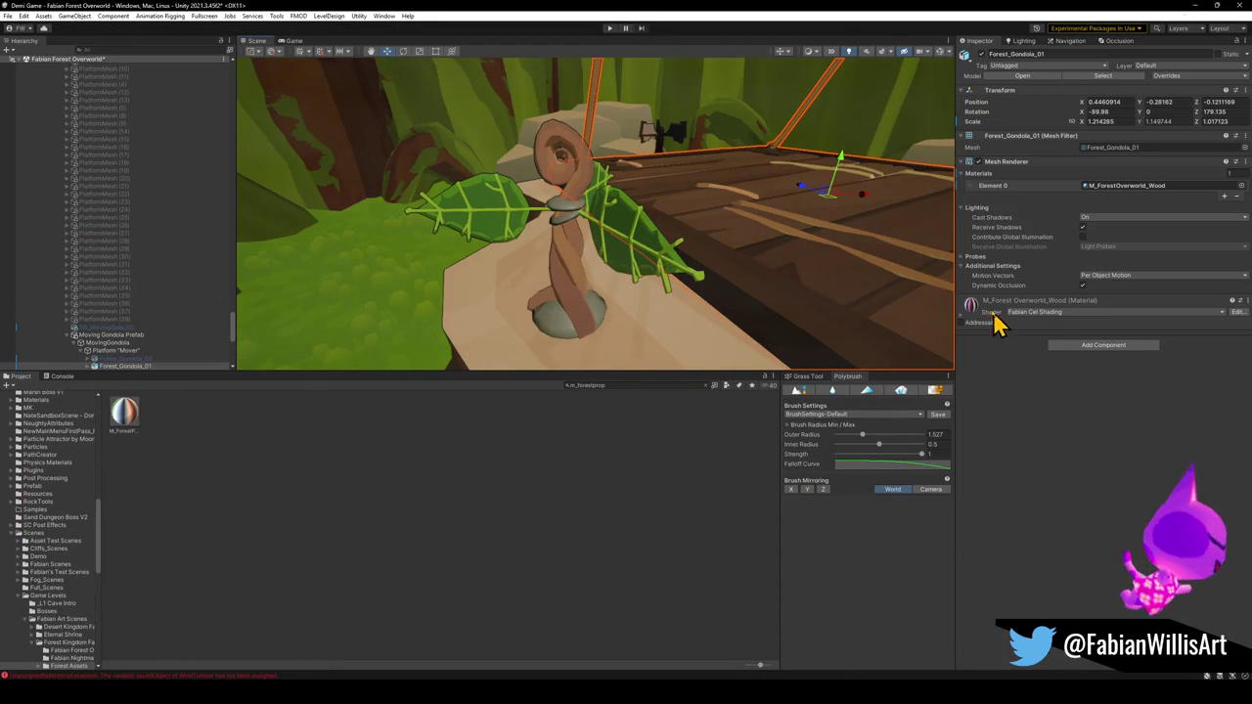
mouse_move(973, 310)
mouse_down()
mouse_move(539, 274)
mouse_move(563, 269)
mouse_up()
drag(948, 314, 570, 199)
mouse_move(646, 196)
mouse_down()
mouse_move(659, 190)
mouse_move(609, 179)
mouse_move(641, 181)
mouse_up()
click(647, 189)
mouse_move(607, 249)
mouse_down()
mouse_move(615, 335)
mouse_move(617, 257)
mouse_move(637, 265)
mouse_move(604, 283)
mouse_move(629, 321)
mouse_move(540, 316)
mouse_move(671, 330)
mouse_move(614, 309)
mouse_move(603, 326)
mouse_up()
click(643, 279)
click(551, 340)
mouse_move(603, 370)
mouse_down()
mouse_move(649, 257)
mouse_move(433, 400)
mouse_move(676, 66)
mouse_move(637, 205)
mouse_move(568, 280)
mouse_move(601, 367)
mouse_up()
Apply ShroomPlatform_00's F01 Mushroom Platform material to the propeller plant's base
click(537, 483)
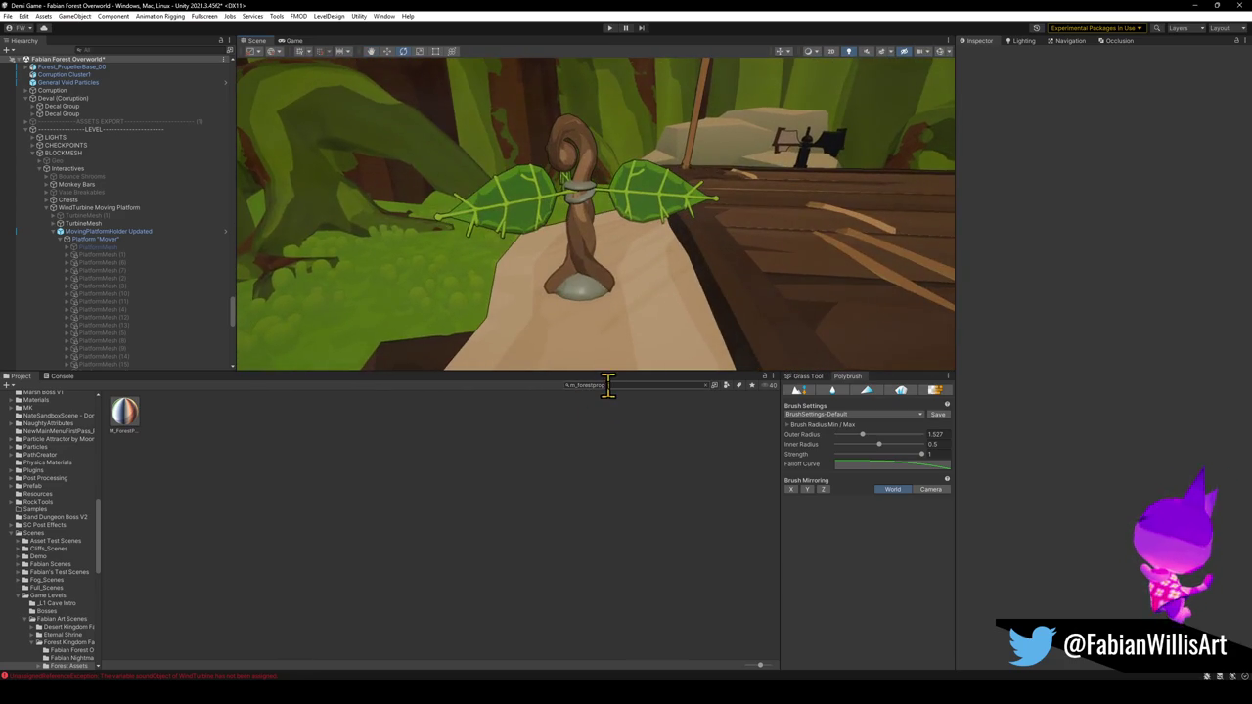
mouse_move(607, 294)
mouse_down()
mouse_move(646, 146)
mouse_move(646, 213)
mouse_move(603, 339)
mouse_move(579, 260)
mouse_move(532, 201)
mouse_move(646, 244)
mouse_move(478, 280)
mouse_move(392, 264)
mouse_move(416, 261)
mouse_move(469, 311)
mouse_move(551, 290)
mouse_move(735, 283)
mouse_move(704, 248)
mouse_move(744, 257)
mouse_up()
click(531, 197)
click(482, 180)
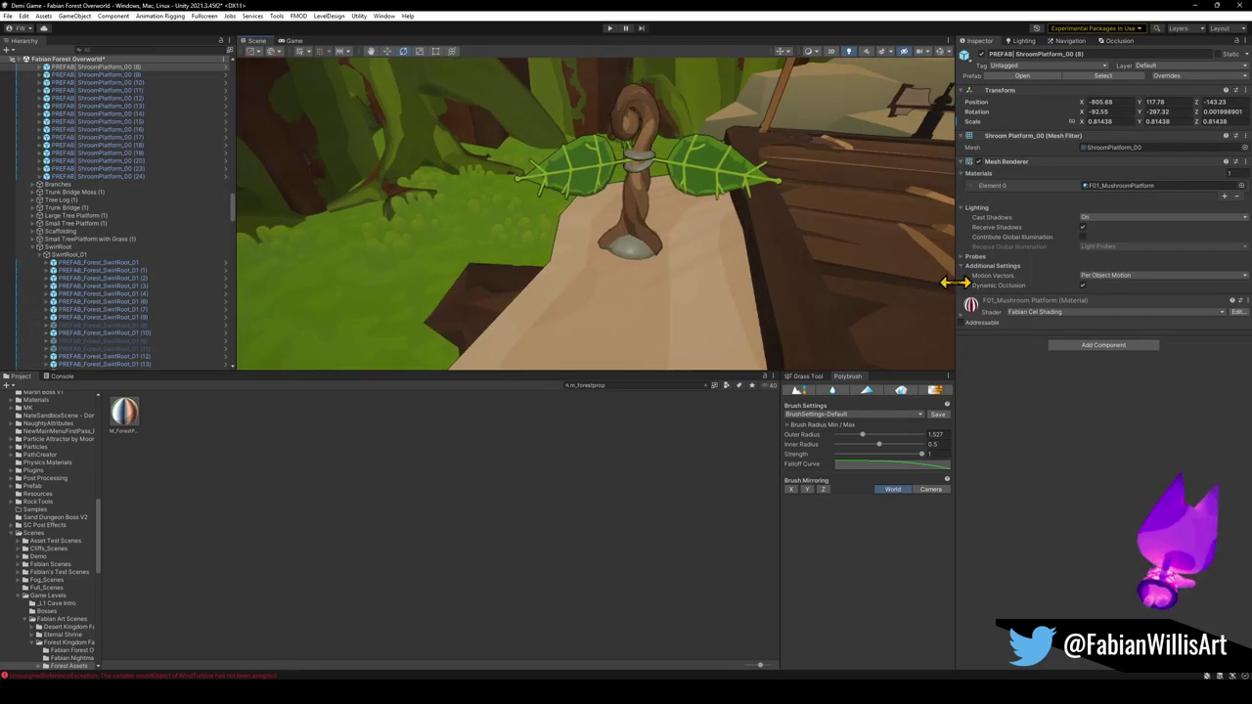
mouse_move(976, 314)
mouse_down()
mouse_move(610, 265)
mouse_move(627, 254)
mouse_move(597, 262)
mouse_up()
click(529, 546)
click(576, 326)
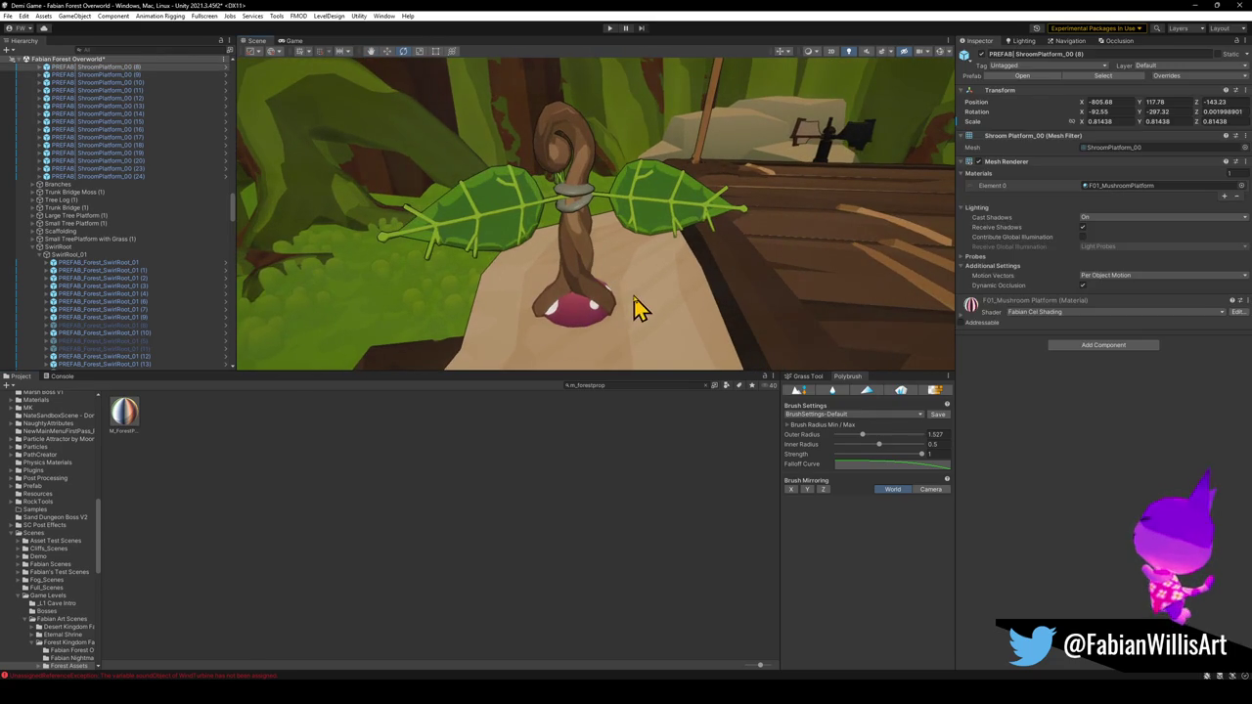
mouse_move(979, 308)
mouse_down()
mouse_move(734, 221)
mouse_move(581, 198)
mouse_move(657, 205)
mouse_up()
click(653, 206)
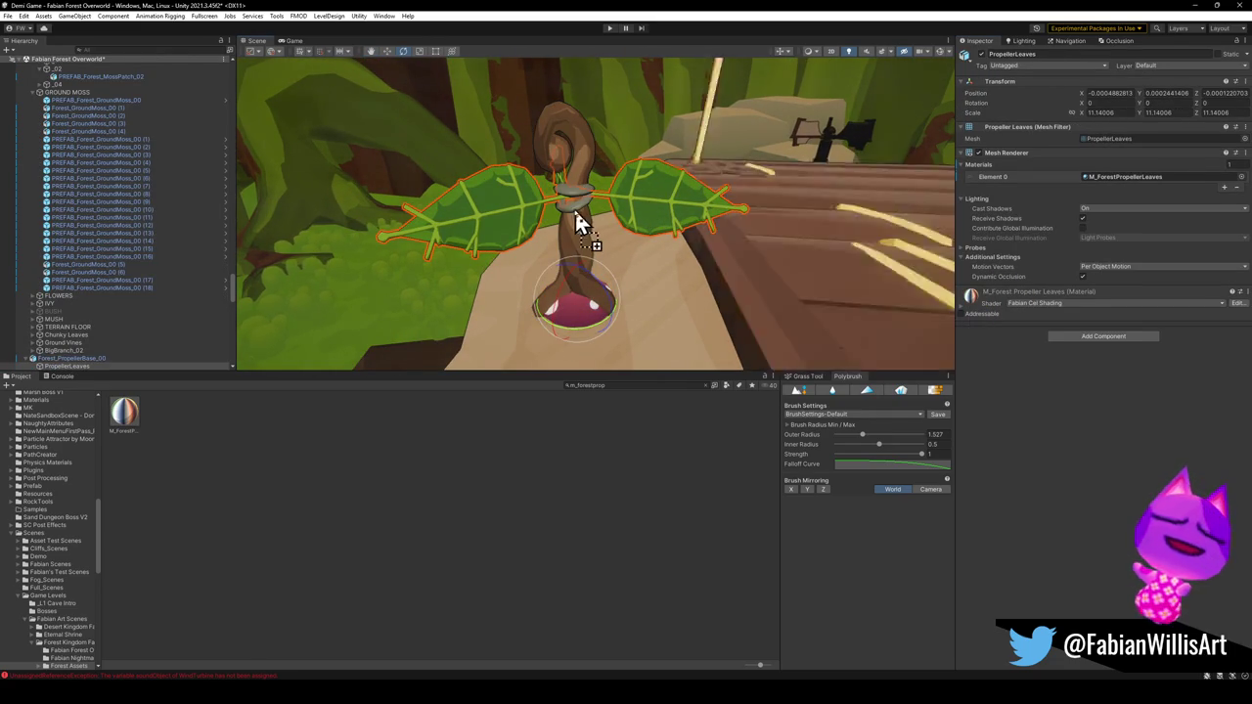
click(557, 498)
mouse_move(587, 342)
mouse_down()
mouse_move(639, 226)
mouse_move(627, 227)
mouse_up()
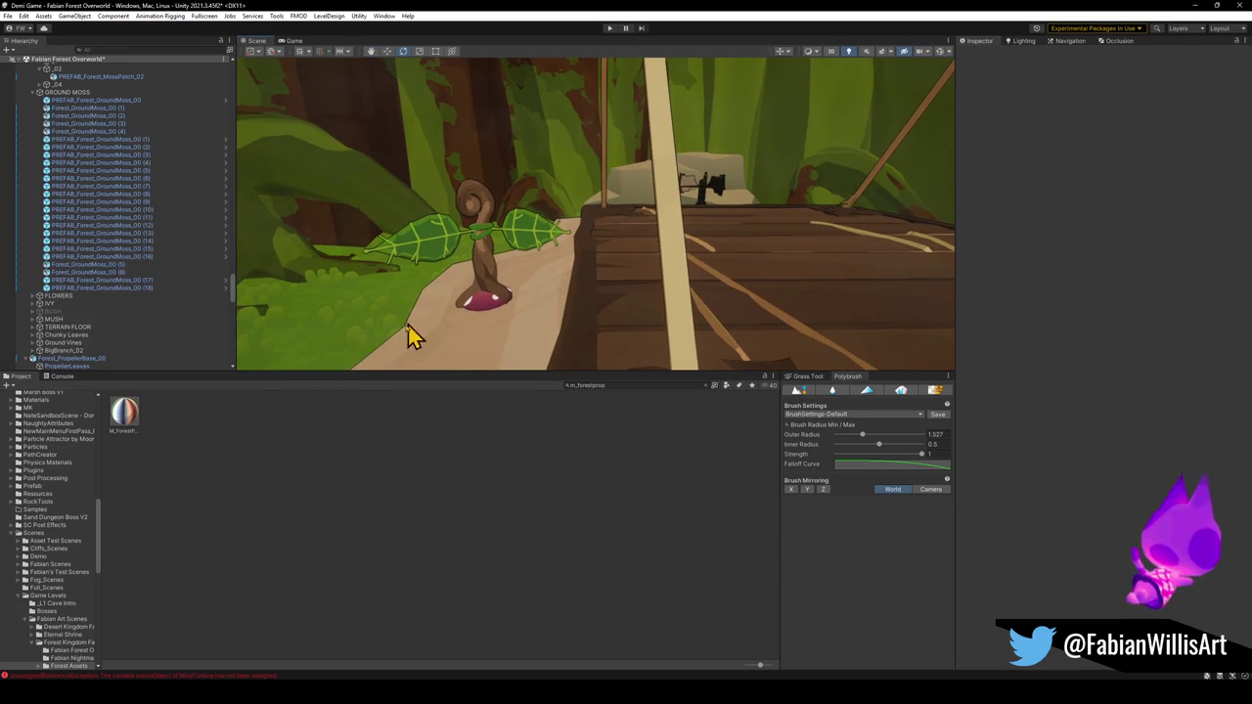
Shorten the M_ForestPropellerLeaves material's name, then review the fully textured plant
click(127, 419)
key(F2)
key(BackSpace)
key(BackSpace)
key(BackSpace)
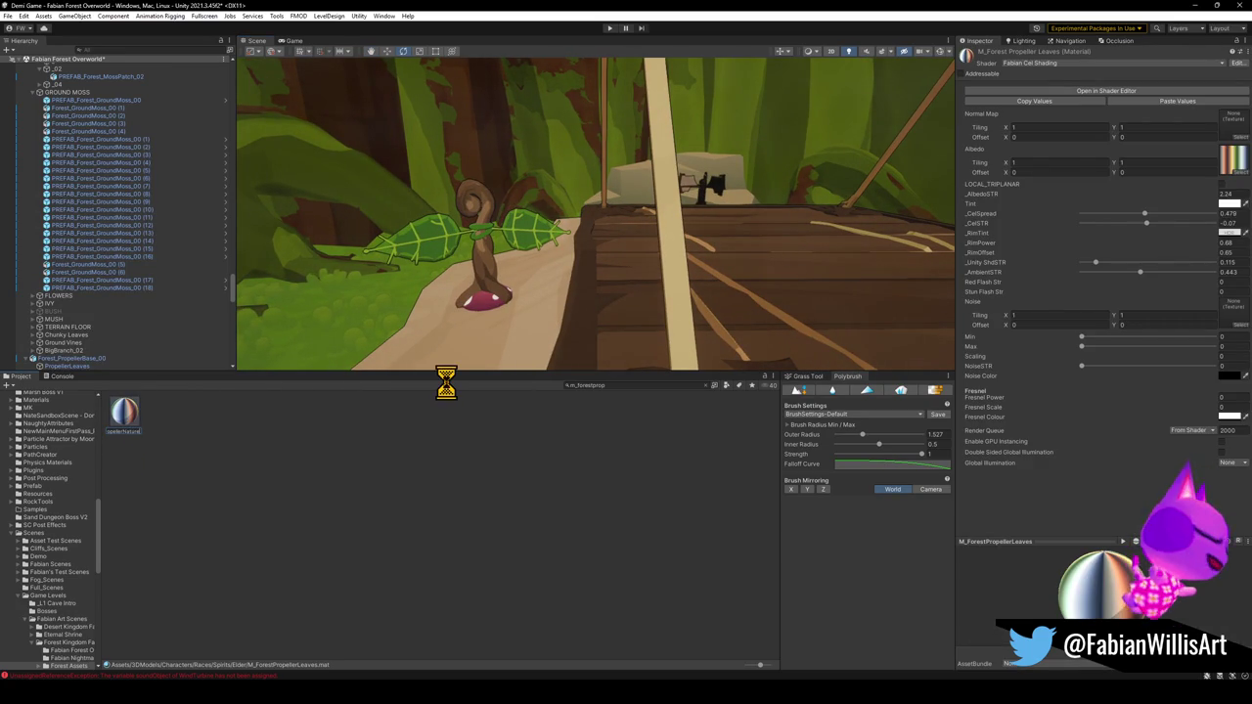
key(Return)
click(372, 587)
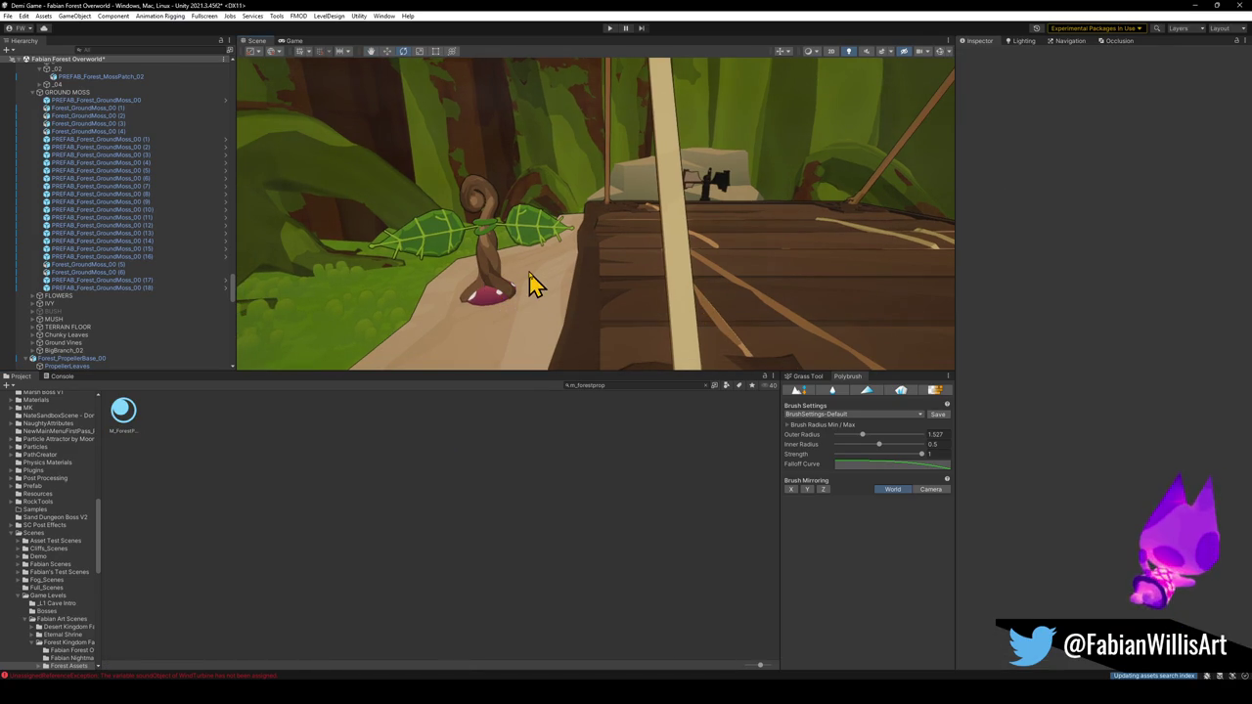
mouse_move(531, 283)
mouse_down()
mouse_move(527, 270)
mouse_move(565, 271)
mouse_move(562, 251)
mouse_move(490, 260)
mouse_move(755, 283)
mouse_move(665, 265)
mouse_move(441, 268)
mouse_move(626, 248)
mouse_move(509, 262)
mouse_up()
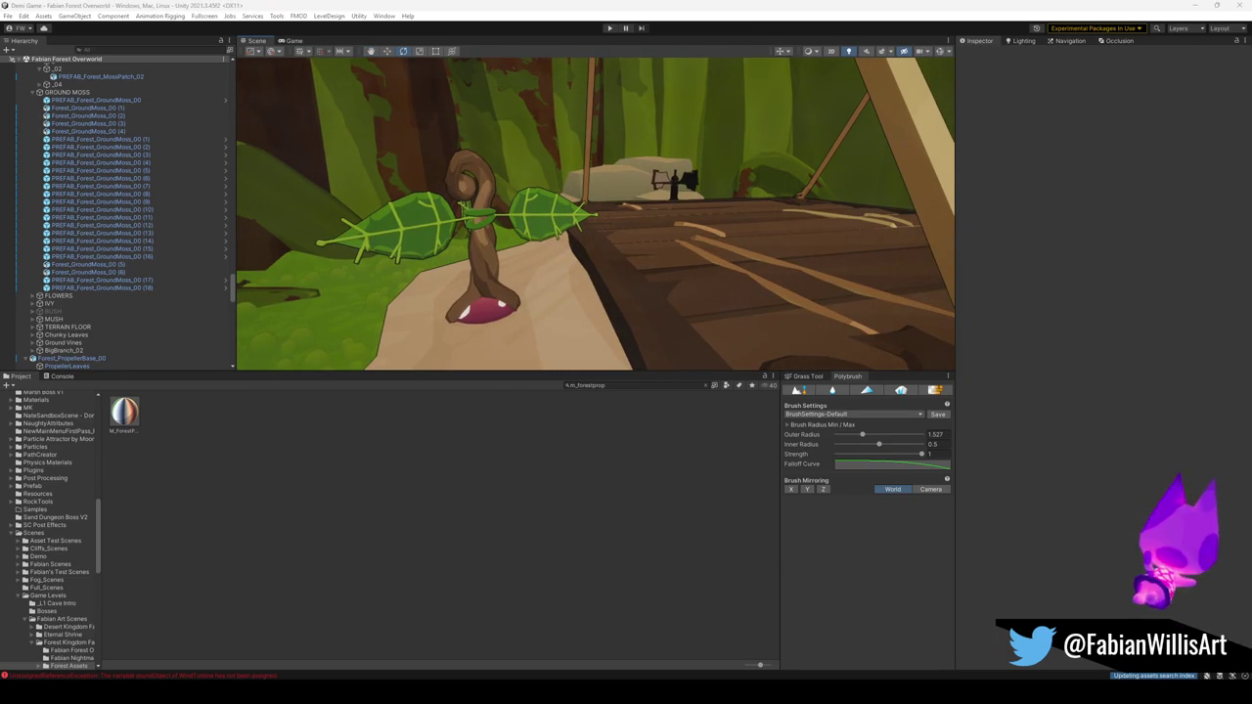
mouse_move(679, 287)
mouse_down()
mouse_move(680, 272)
mouse_move(791, 272)
mouse_move(683, 265)
mouse_move(685, 277)
mouse_move(691, 245)
mouse_move(707, 249)
mouse_up()
mouse_move(620, 249)
mouse_down()
mouse_move(610, 244)
mouse_move(621, 233)
mouse_up()
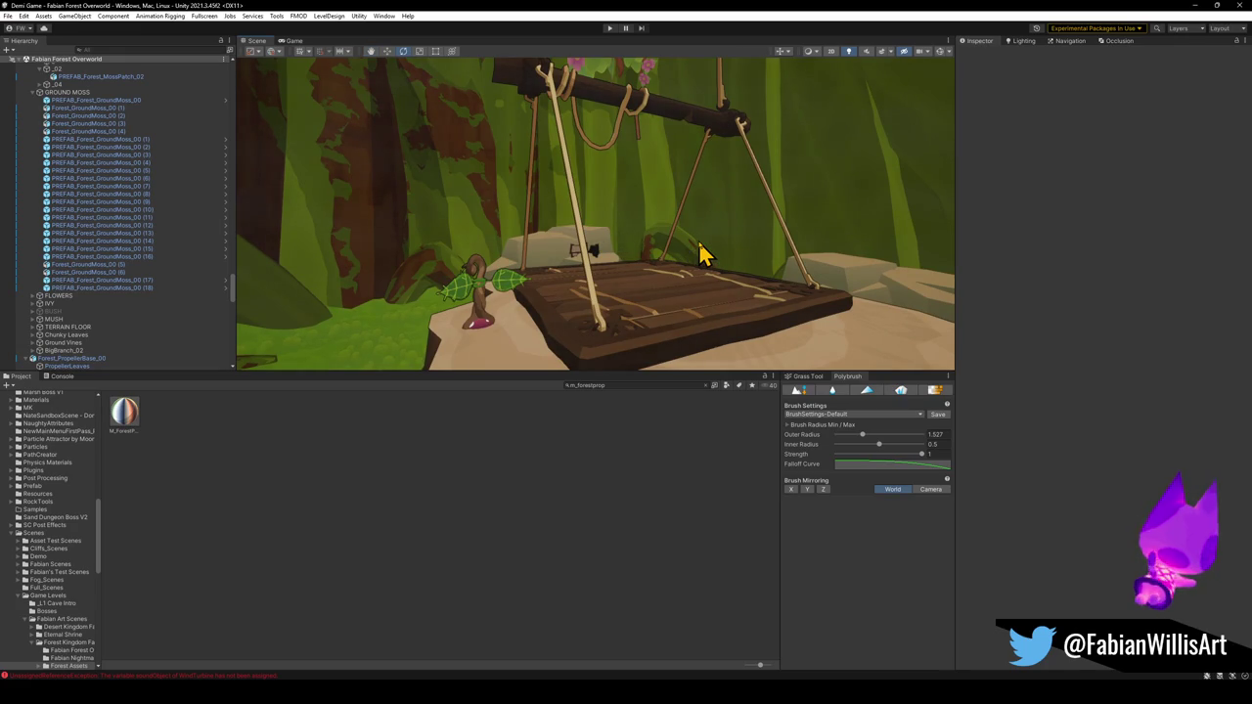
key(super+shift+s)
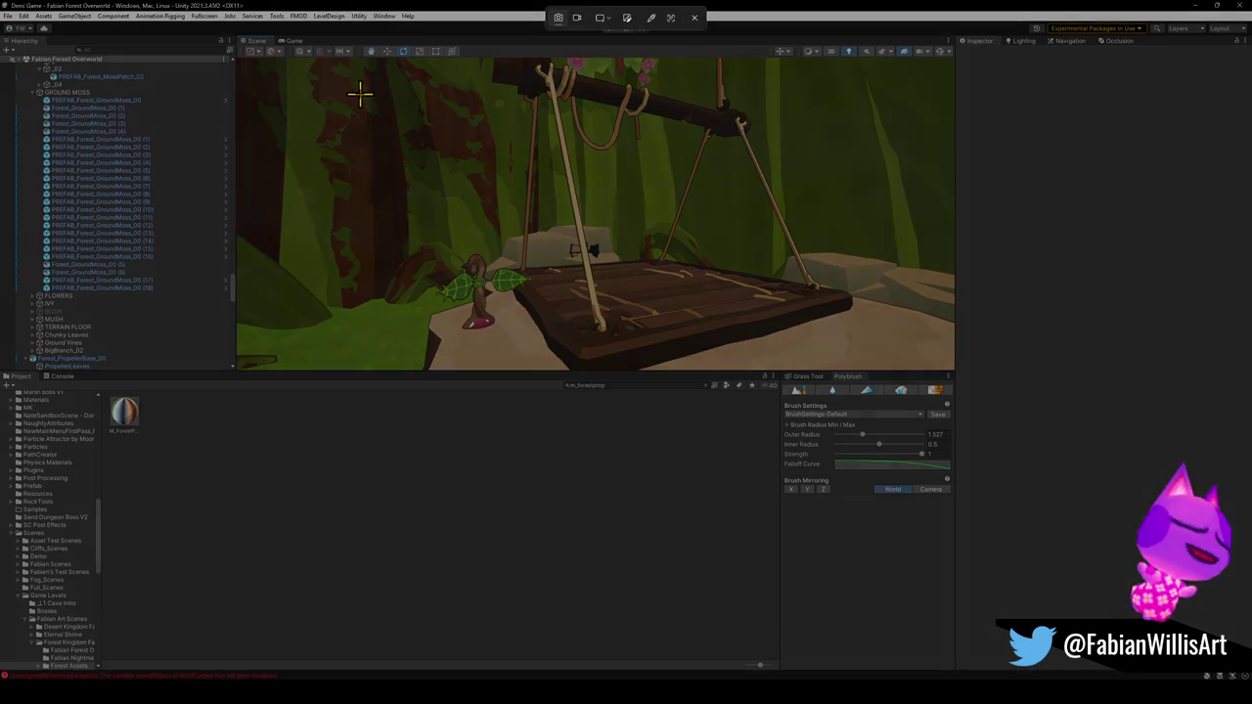
mouse_move(341, 56)
mouse_down()
mouse_move(881, 386)
mouse_move(864, 372)
mouse_up()
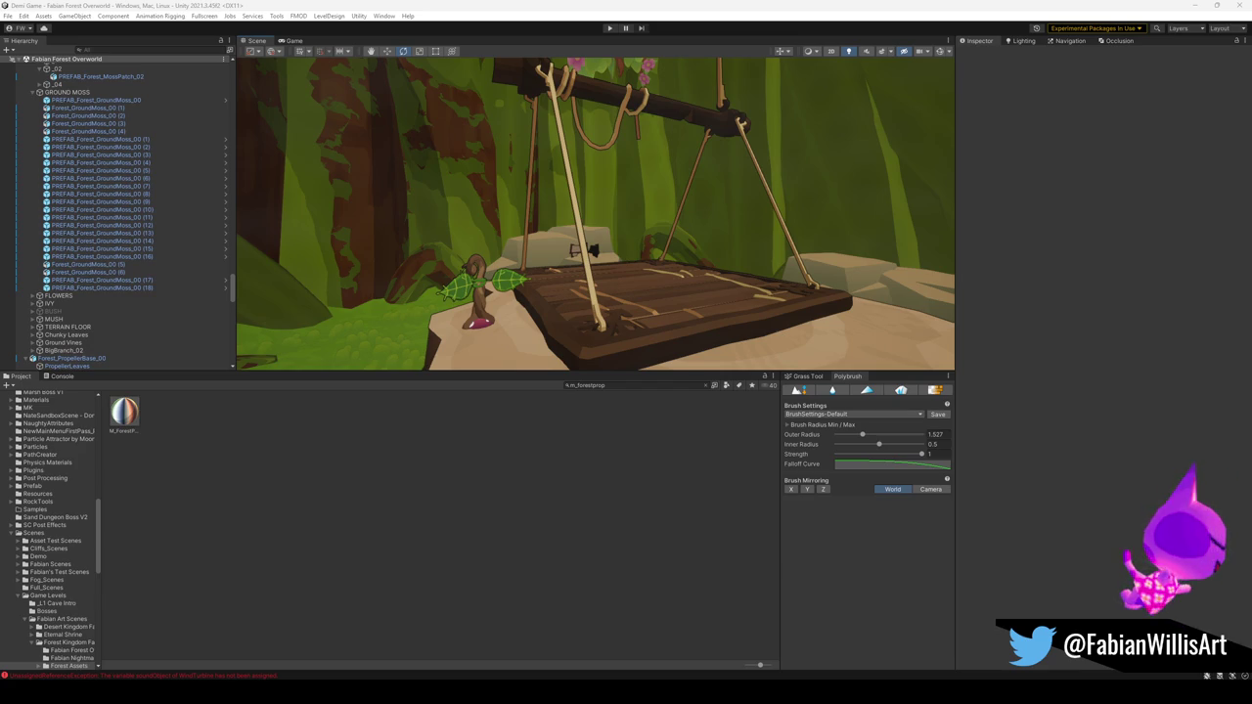
mouse_move(677, 226)
mouse_down()
mouse_move(638, 235)
mouse_move(635, 336)
mouse_move(662, 285)
mouse_move(652, 284)
mouse_move(660, 300)
mouse_move(691, 288)
mouse_up()
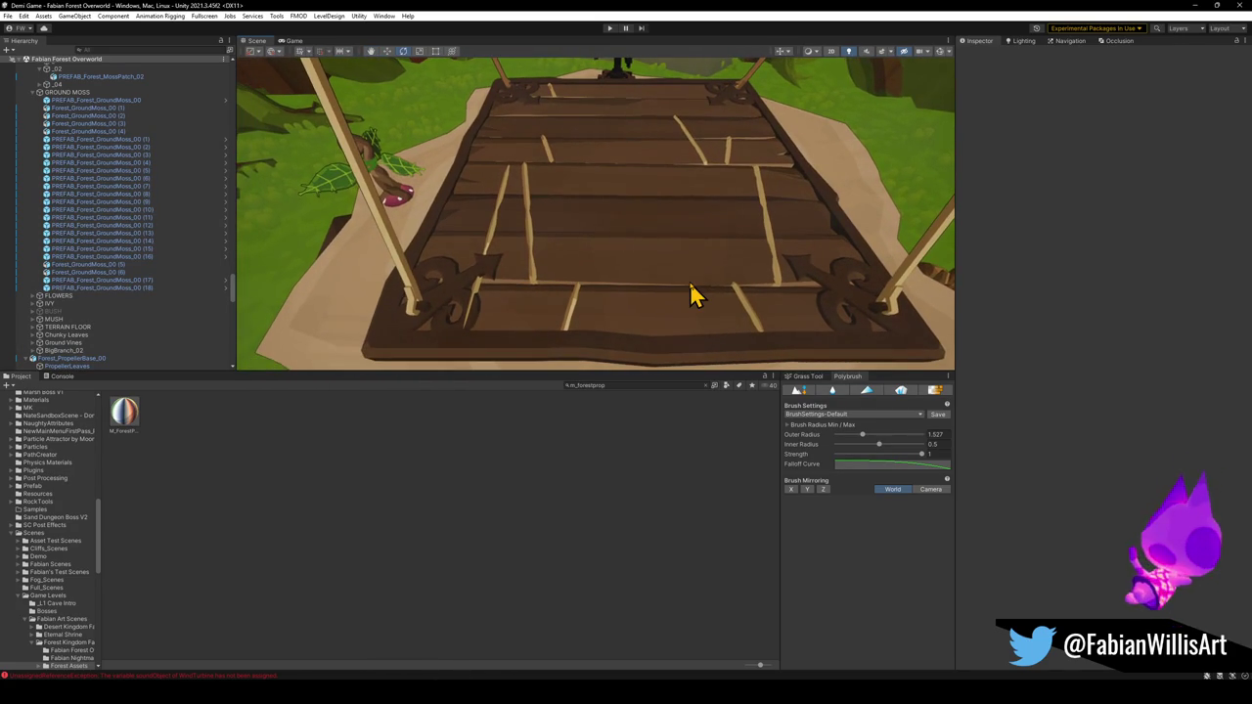